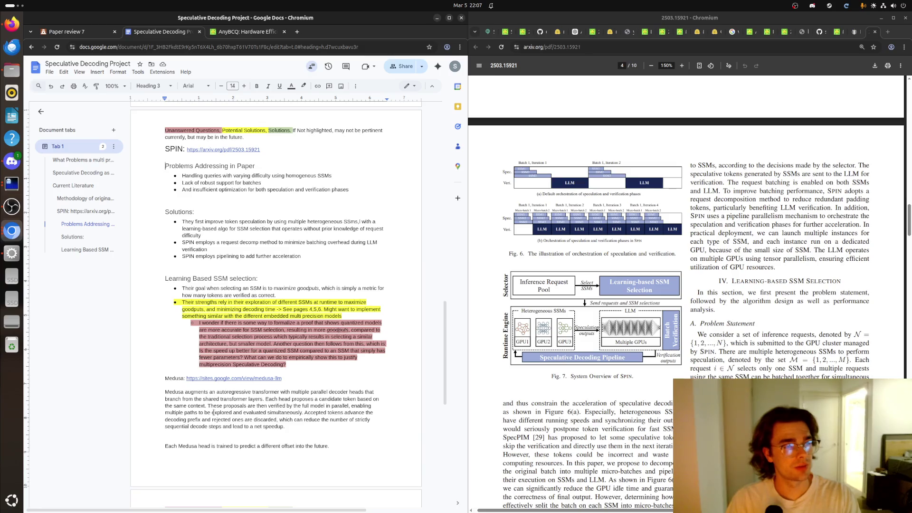
{"action": "scroll", "coordinate": [213, 412], "scroll_direction": "down", "scroll_amount": 3}
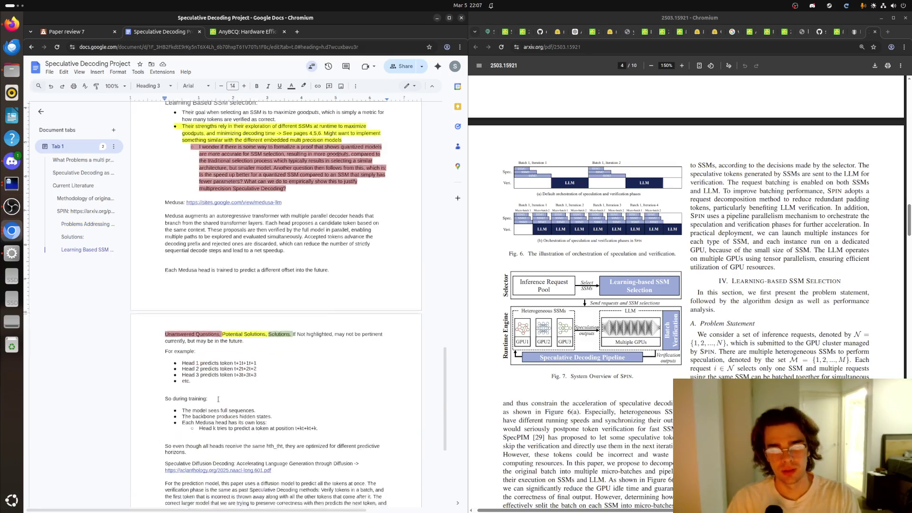
{"action": "scroll", "coordinate": [219, 396], "scroll_direction": "down", "scroll_amount": 1}
{"action": "scroll", "coordinate": [219, 396], "scroll_direction": "up", "scroll_amount": 3}
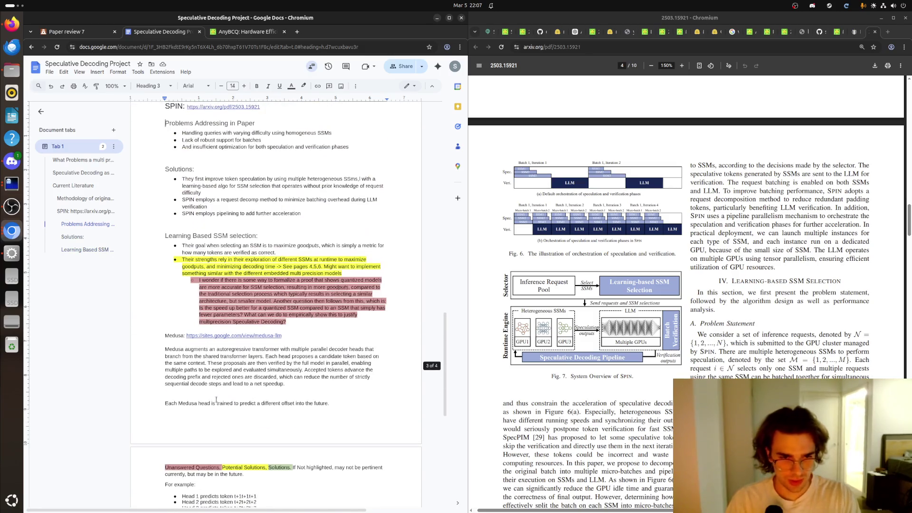
Step: Make the Medusa line Heading 2 and join its sites.google.com URL onto one line
{"action": "double_click", "coordinate": [179, 335]}
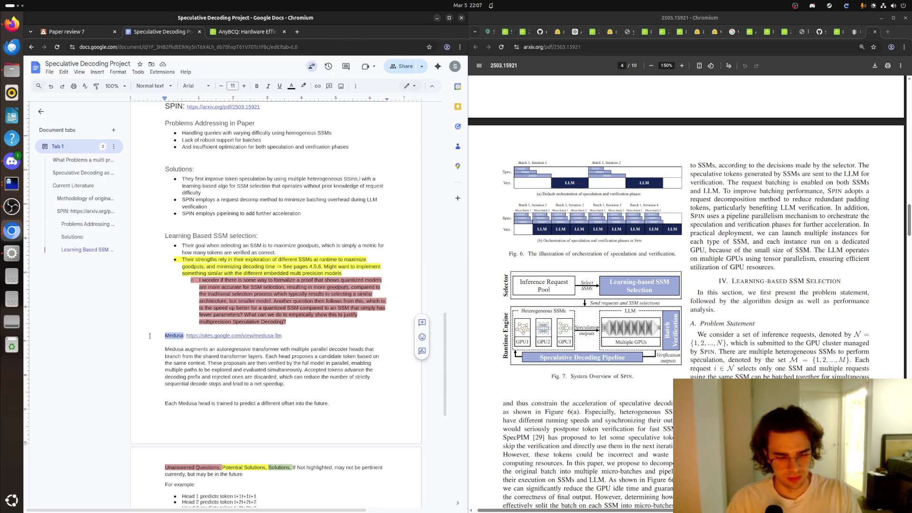
{"action": "key", "text": "ctrl+alt+2"}
{"action": "left_click", "coordinate": [251, 347]}
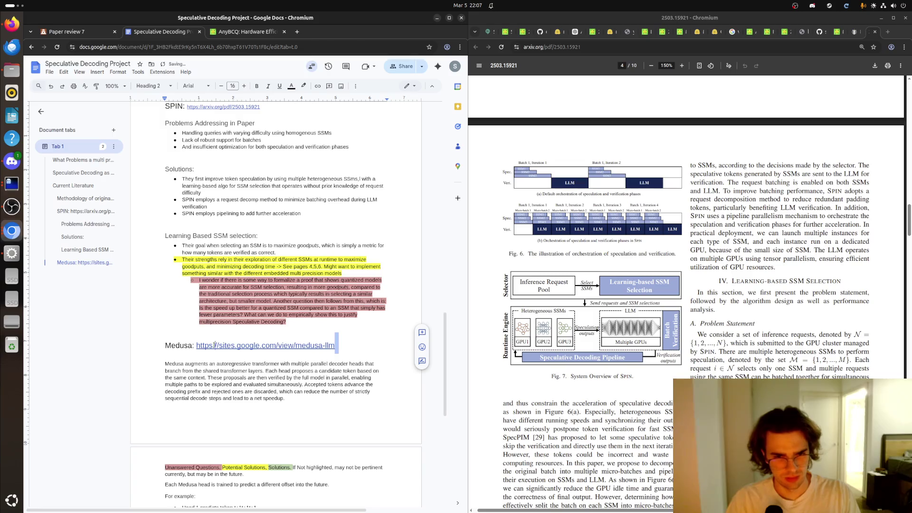
{"action": "key", "text": "Delete"}
Step: Reduce the Medusa URL to font size 11, then select the Speculative Diffusion Decoding title
{"action": "left_click_drag", "start_coordinate": [337, 345], "coordinate": [195, 346]}
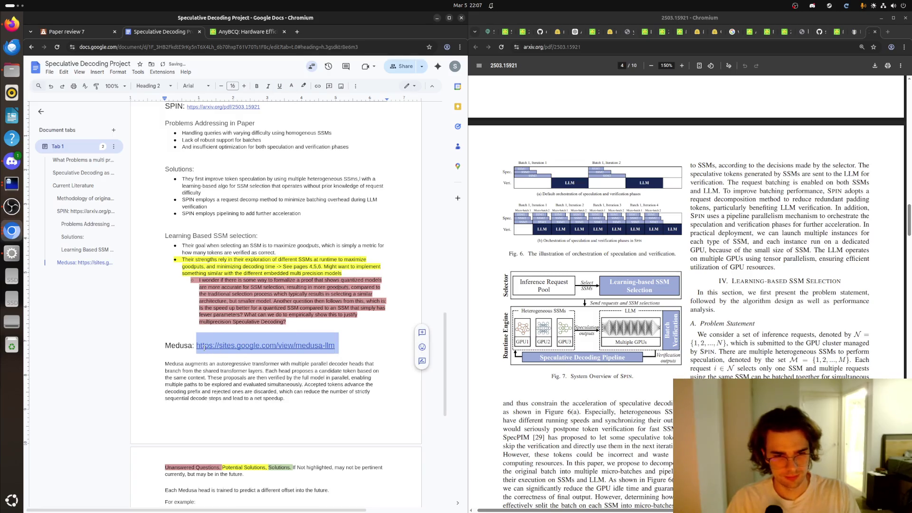
{"action": "key", "text": "ctrl+shift+comma"}
{"action": "key", "text": "ctrl+shift+comma"}
{"action": "key", "text": "ctrl+shift+comma"}
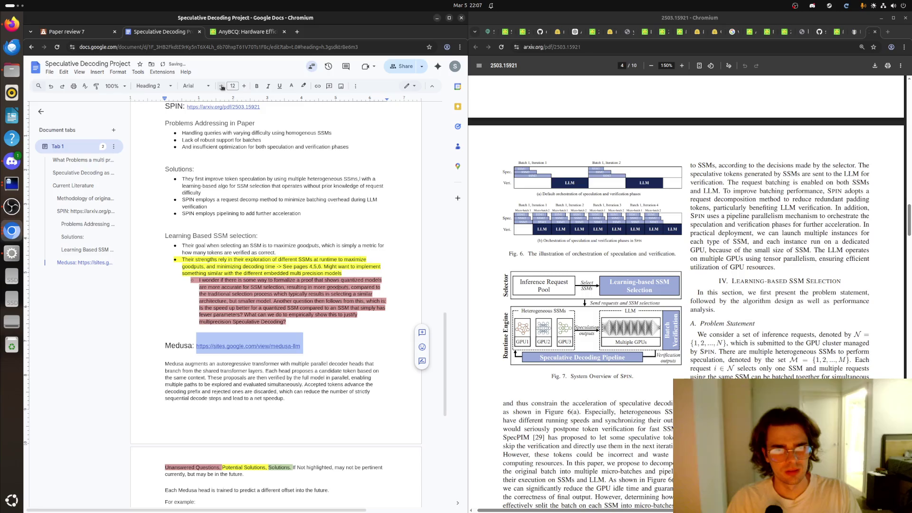
{"action": "key", "text": "Right"}
{"action": "scroll", "coordinate": [265, 304], "scroll_direction": "down", "scroll_amount": 2}
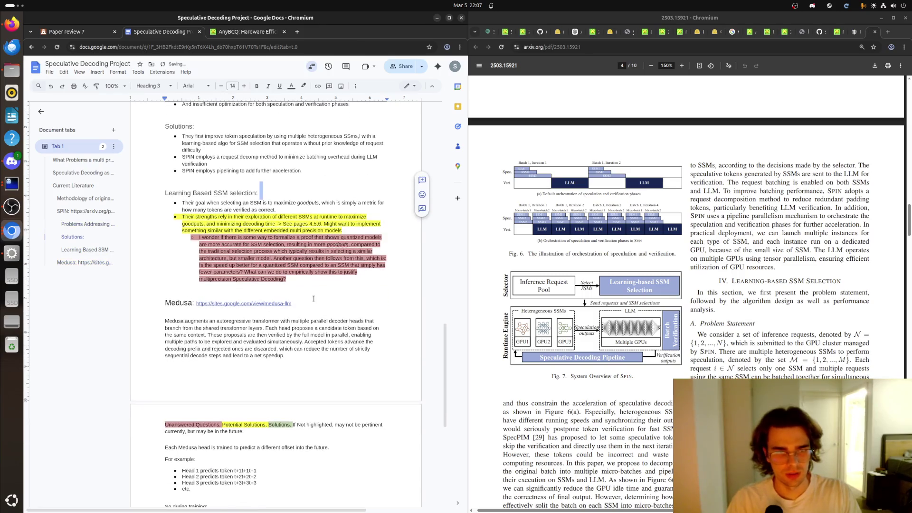
{"action": "scroll", "coordinate": [265, 304], "scroll_direction": "up", "scroll_amount": 3}
{"action": "scroll", "coordinate": [194, 298], "scroll_direction": "down", "scroll_amount": 1}
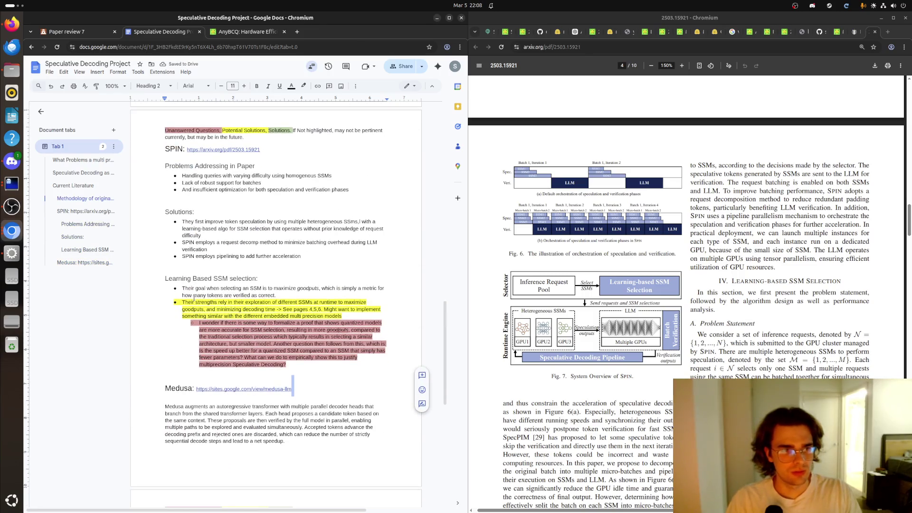
{"action": "scroll", "coordinate": [194, 298], "scroll_direction": "down", "scroll_amount": 1}
{"action": "scroll", "coordinate": [194, 298], "scroll_direction": "down", "scroll_amount": 1}
{"action": "scroll", "coordinate": [219, 314], "scroll_direction": "down", "scroll_amount": 3}
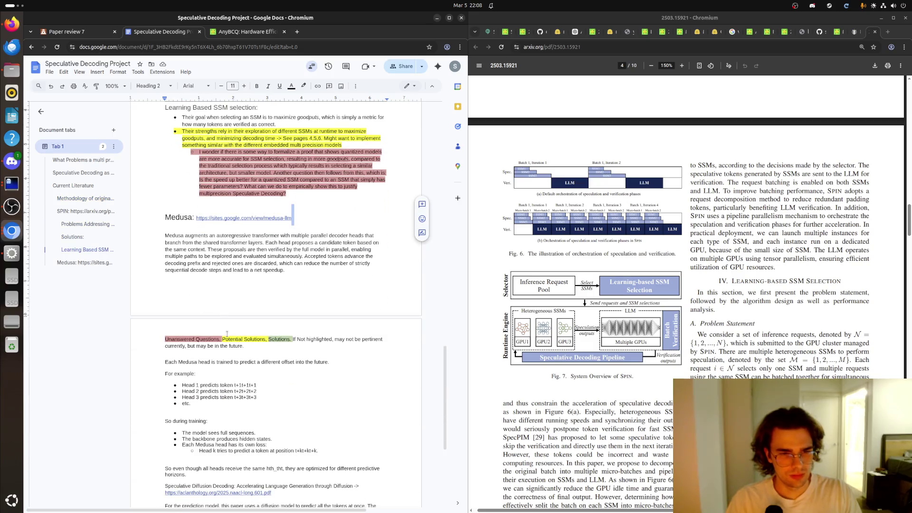
{"action": "scroll", "coordinate": [227, 333], "scroll_direction": "down", "scroll_amount": 1}
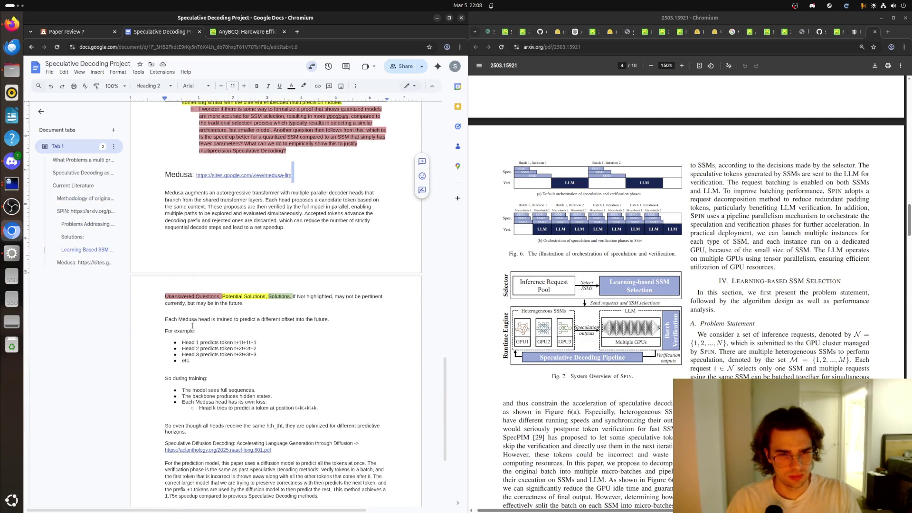
{"action": "scroll", "coordinate": [194, 328], "scroll_direction": "down", "scroll_amount": 2}
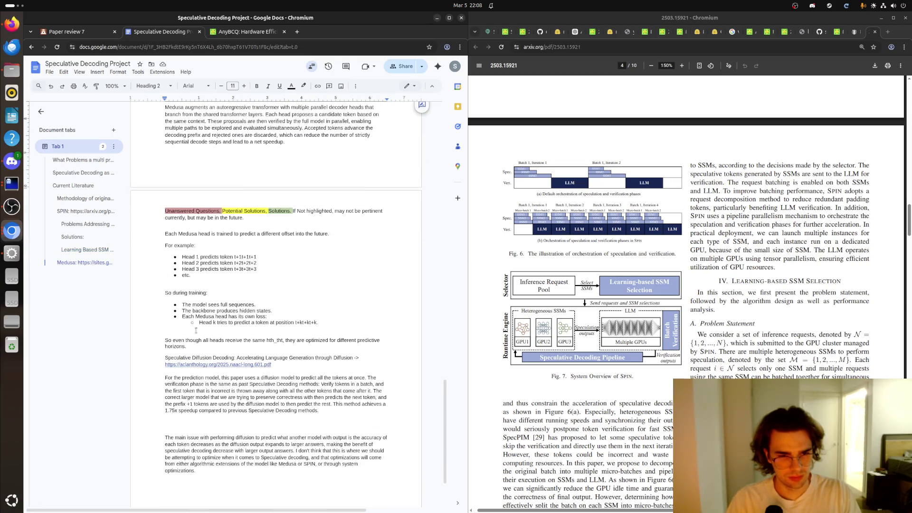
{"action": "scroll", "coordinate": [164, 316], "scroll_direction": "down", "scroll_amount": 1}
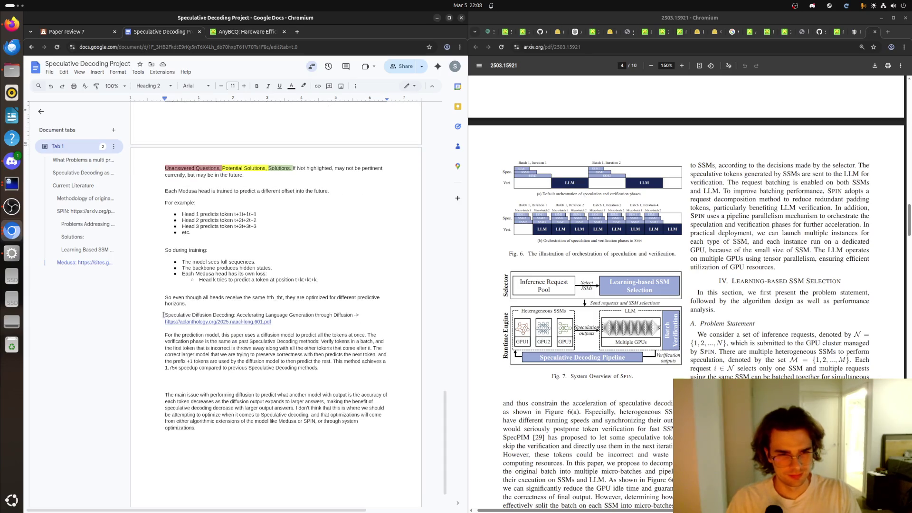
{"action": "left_click_drag", "start_coordinate": [163, 316], "coordinate": [354, 315]}
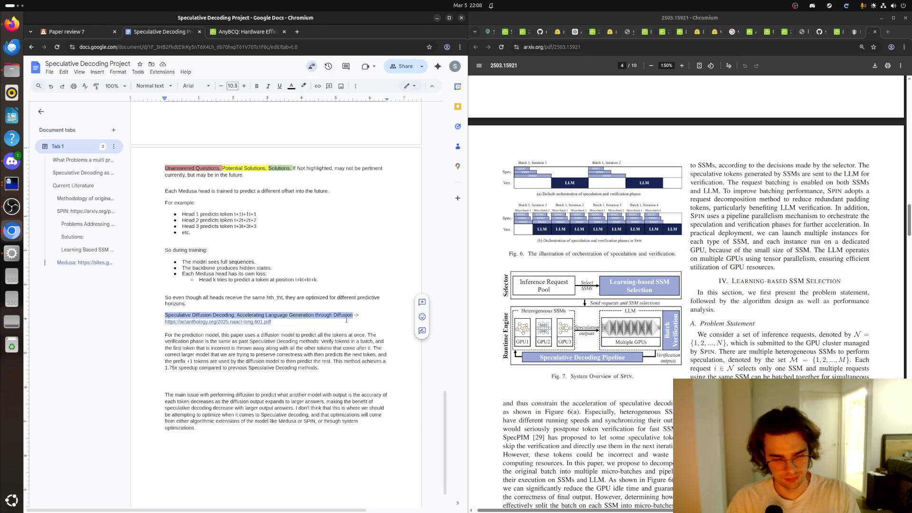
Step: Apply Heading 2 to the Speculative Diffusion Decoding title and join its paper link onto that line in smaller text
{"action": "key", "text": "ctrl+alt+2"}
{"action": "left_click", "coordinate": [333, 340]}
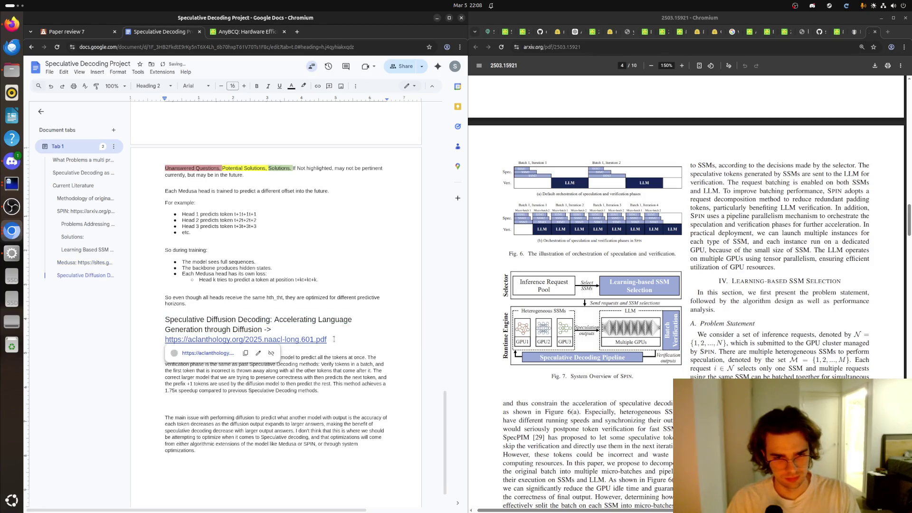
{"action": "key", "text": "shift+Home"}
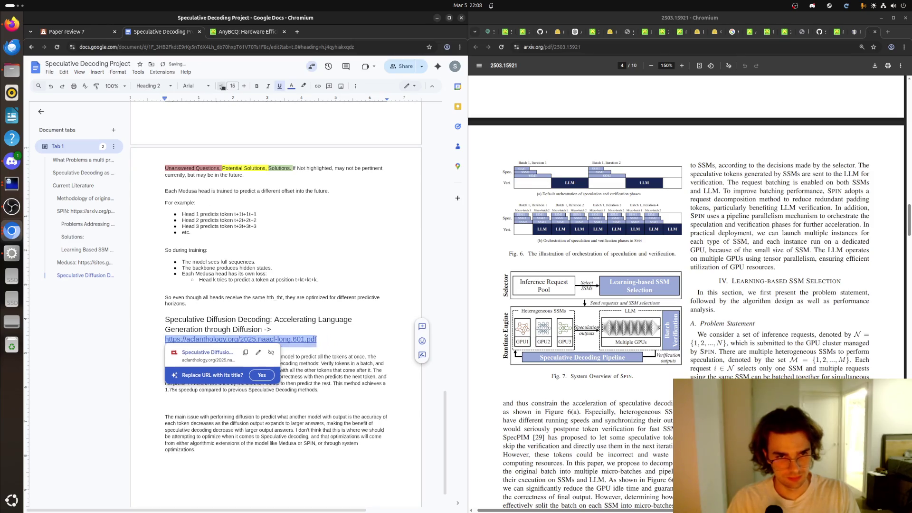
{"action": "key", "text": "Home"}
{"action": "key", "text": "BackSpace"}
{"action": "key", "text": "Up"}
{"action": "key", "text": "Up"}
{"action": "key", "text": "Up"}
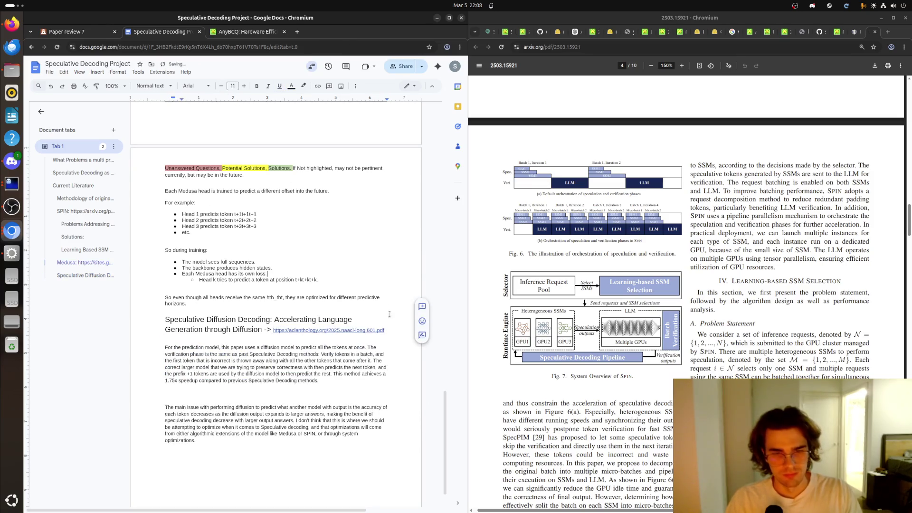
{"action": "key", "text": "Down"}
{"action": "key", "text": "Down"}
{"action": "key", "text": "Down"}
{"action": "scroll", "coordinate": [286, 393], "scroll_direction": "down", "scroll_amount": 1}
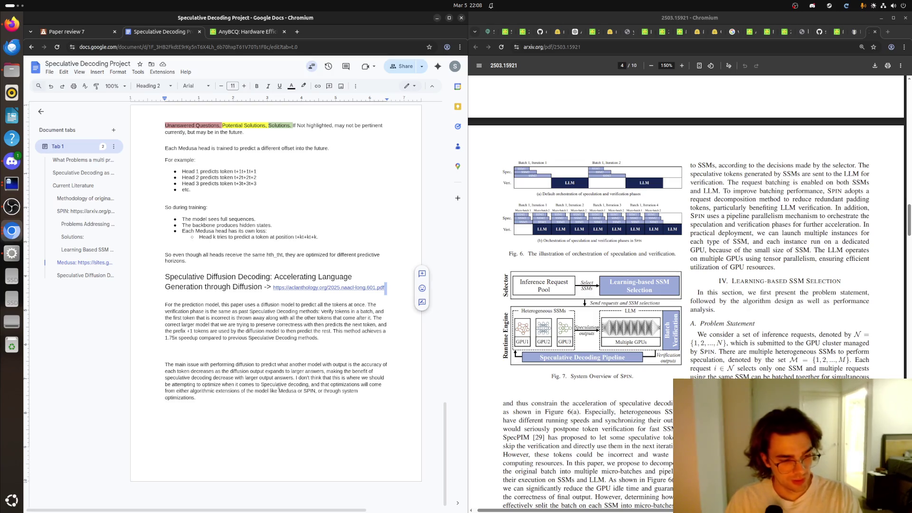
{"action": "scroll", "coordinate": [278, 391], "scroll_direction": "up", "scroll_amount": 3}
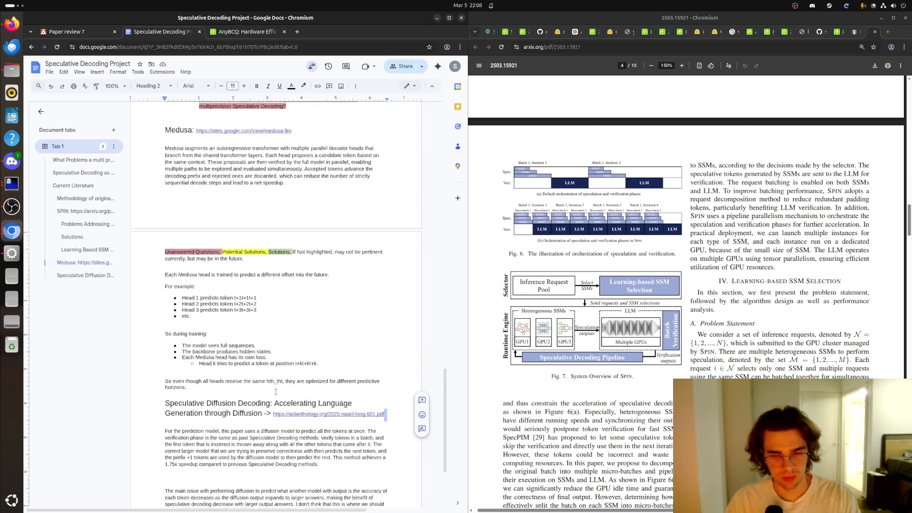
{"action": "scroll", "coordinate": [275, 393], "scroll_direction": "down", "scroll_amount": 3}
{"action": "scroll", "coordinate": [275, 392], "scroll_direction": "up", "scroll_amount": 5}
{"action": "scroll", "coordinate": [250, 390], "scroll_direction": "up", "scroll_amount": 5}
{"action": "scroll", "coordinate": [231, 388], "scroll_direction": "up", "scroll_amount": 5}
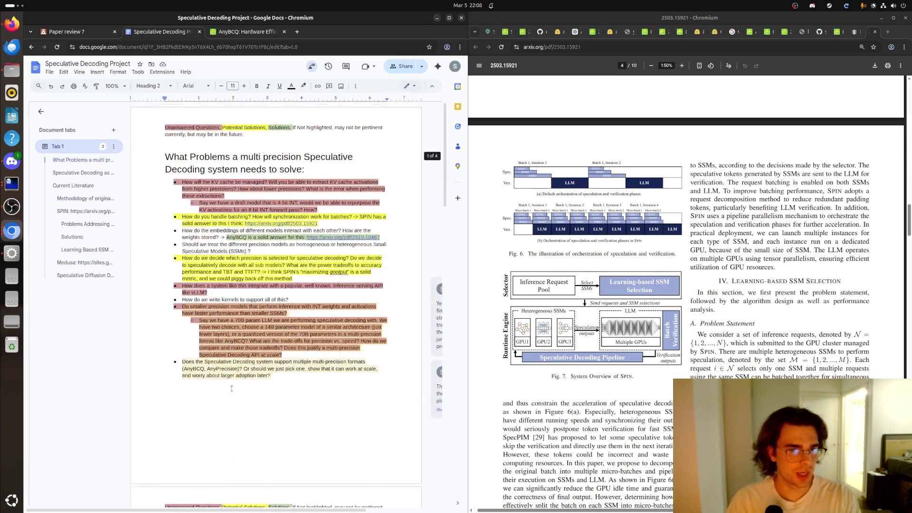
{"action": "scroll", "coordinate": [230, 389], "scroll_direction": "down", "scroll_amount": 5}
{"action": "scroll", "coordinate": [227, 392], "scroll_direction": "down", "scroll_amount": 5}
{"action": "scroll", "coordinate": [223, 395], "scroll_direction": "down", "scroll_amount": 5}
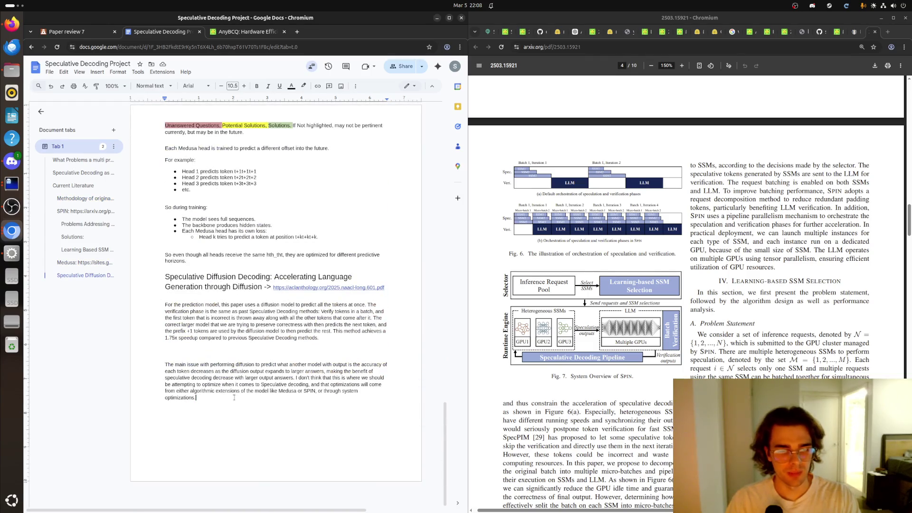
Step: Delete the extra blank lines above the paragraph beginning 'The main issue'
{"action": "left_click", "coordinate": [185, 356]}
{"action": "key", "text": "Up"}
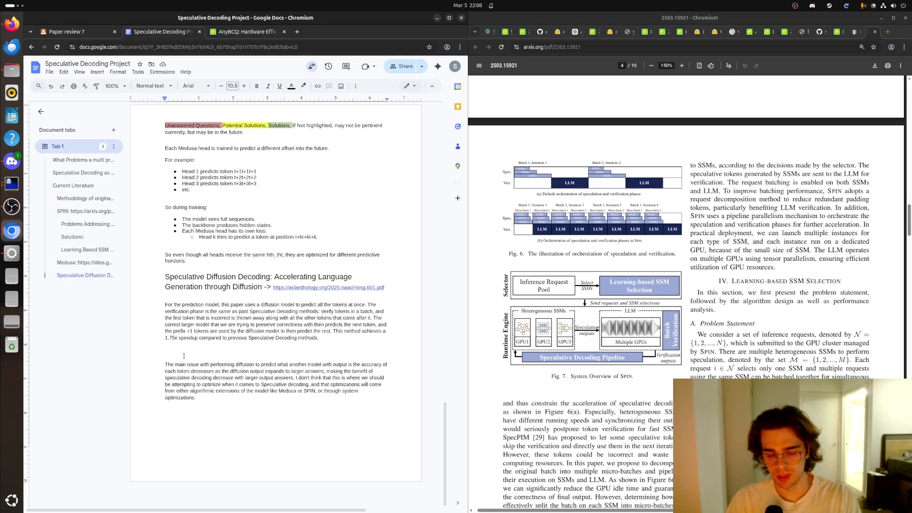
{"action": "key", "text": "Delete"}
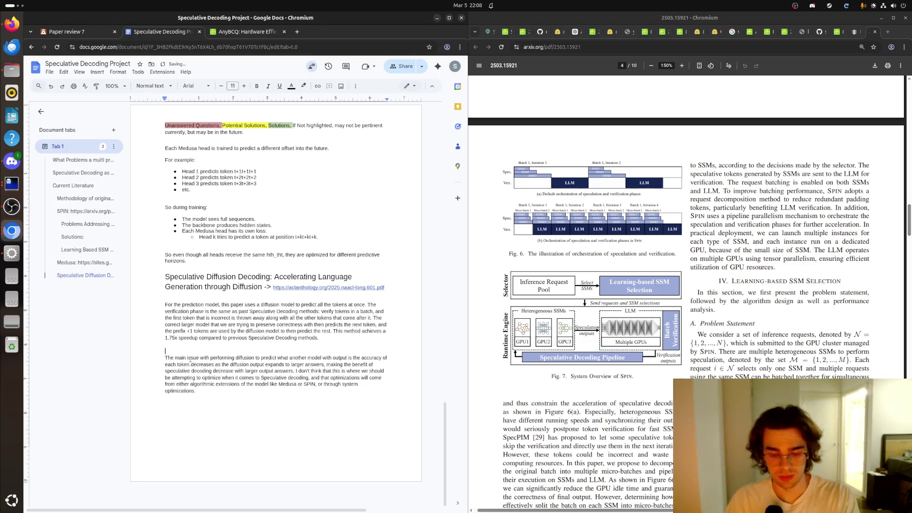
{"action": "key", "text": "BackSpace"}
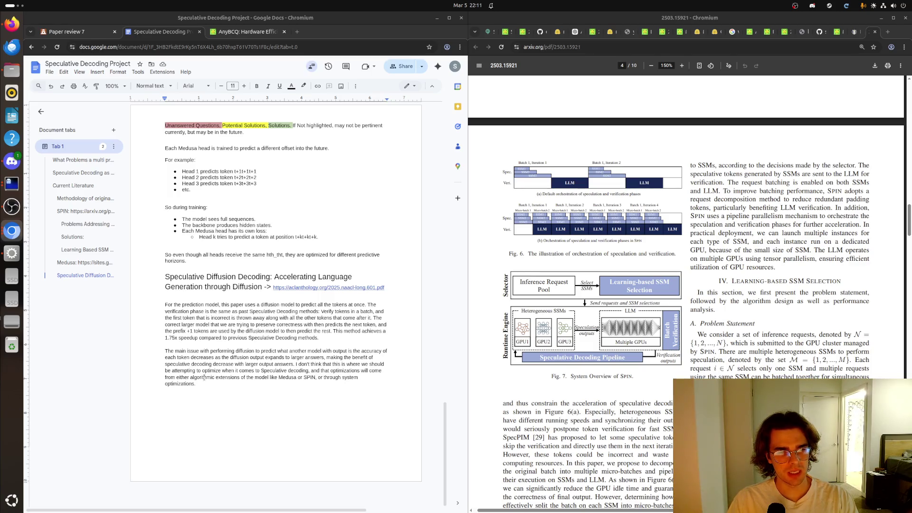
{"action": "left_click_drag", "start_coordinate": [204, 384], "coordinate": [159, 305]}
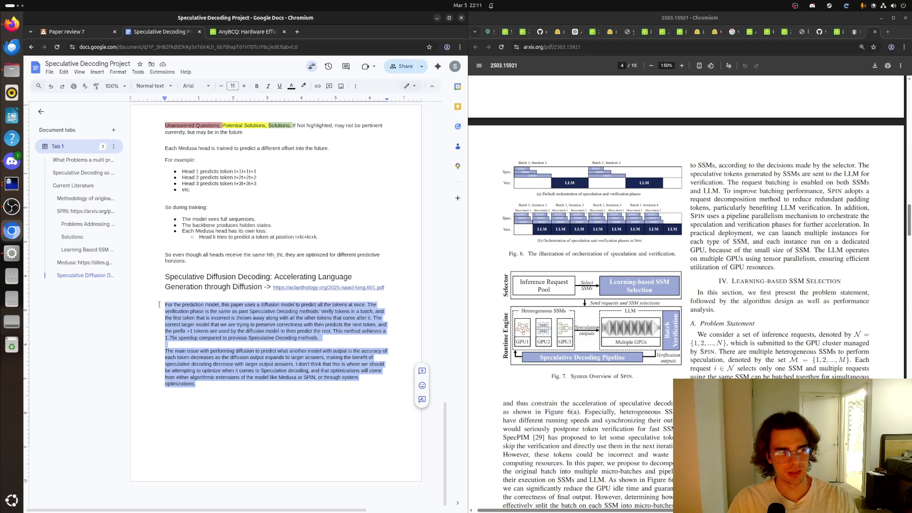
{"action": "left_click", "coordinate": [196, 324]}
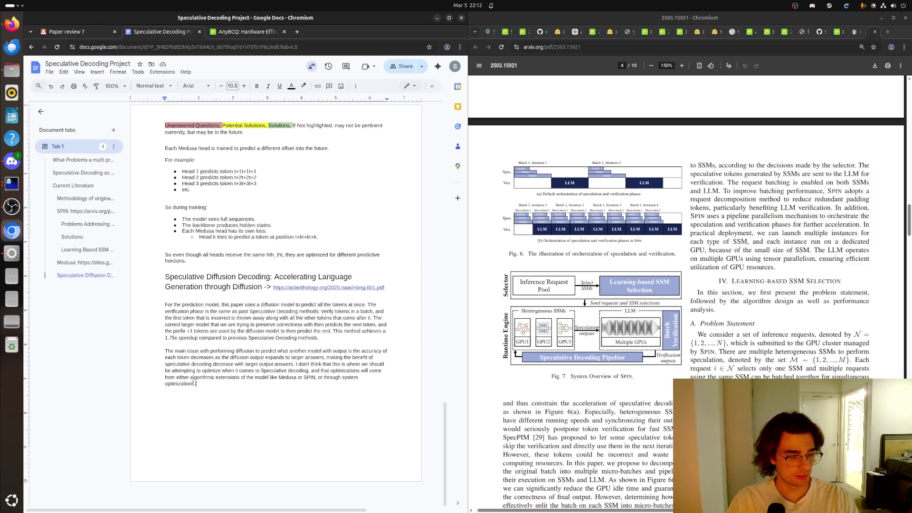
{"action": "scroll", "coordinate": [354, 390], "scroll_direction": "up", "scroll_amount": 3}
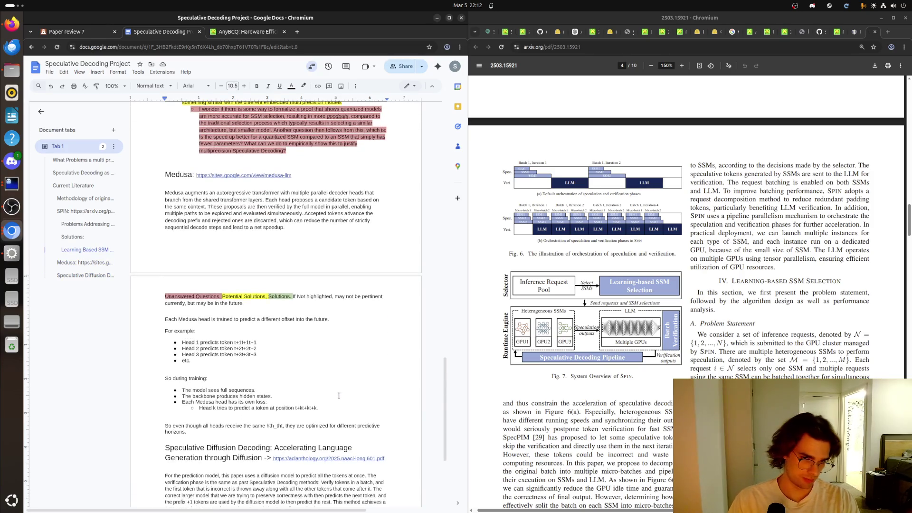
{"action": "scroll", "coordinate": [340, 397], "scroll_direction": "down", "scroll_amount": 3}
{"action": "left_click", "coordinate": [340, 396]}
{"action": "triple_click", "coordinate": [235, 385]}
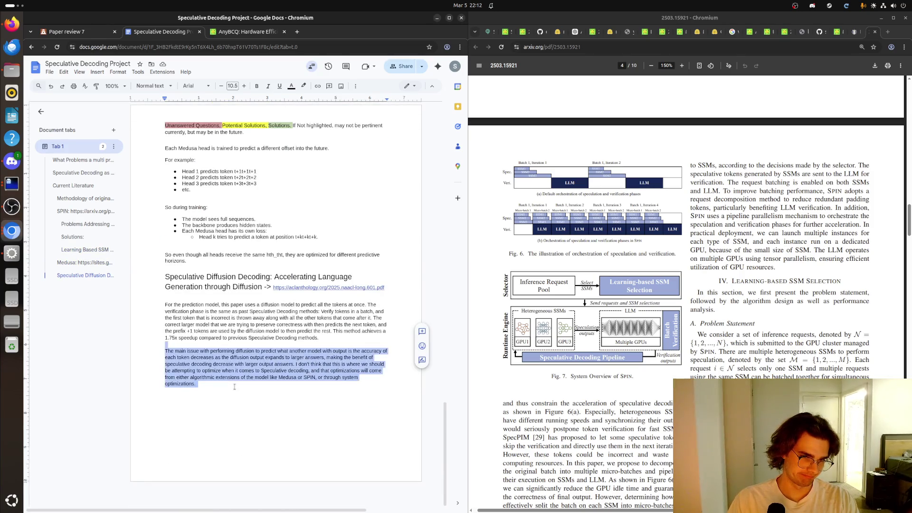
{"action": "left_click", "coordinate": [233, 386]}
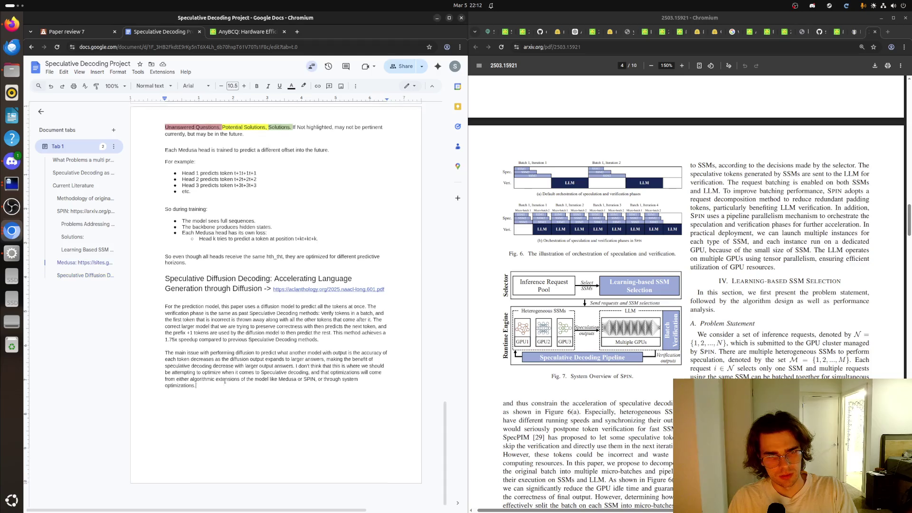
{"action": "scroll", "coordinate": [228, 383], "scroll_direction": "up", "scroll_amount": 5}
{"action": "scroll", "coordinate": [98, 350], "scroll_direction": "down", "scroll_amount": 5}
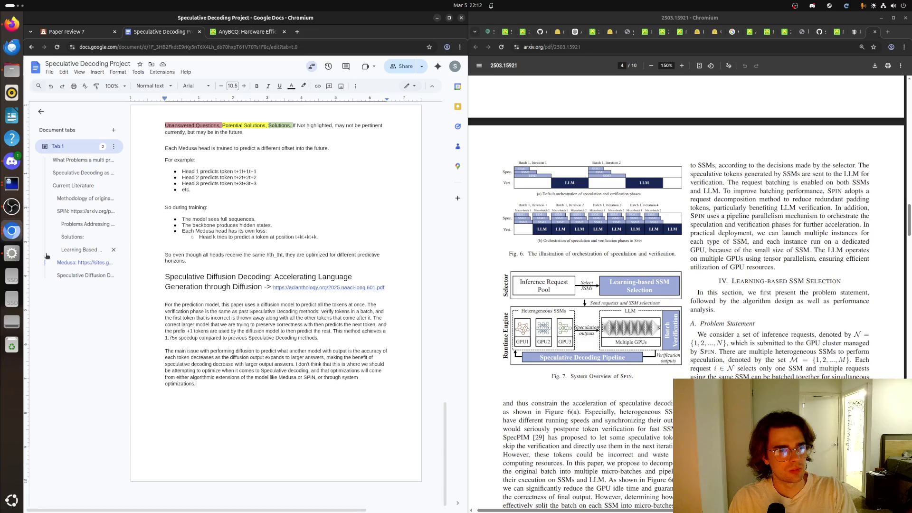
{"action": "left_click", "coordinate": [12, 23]}
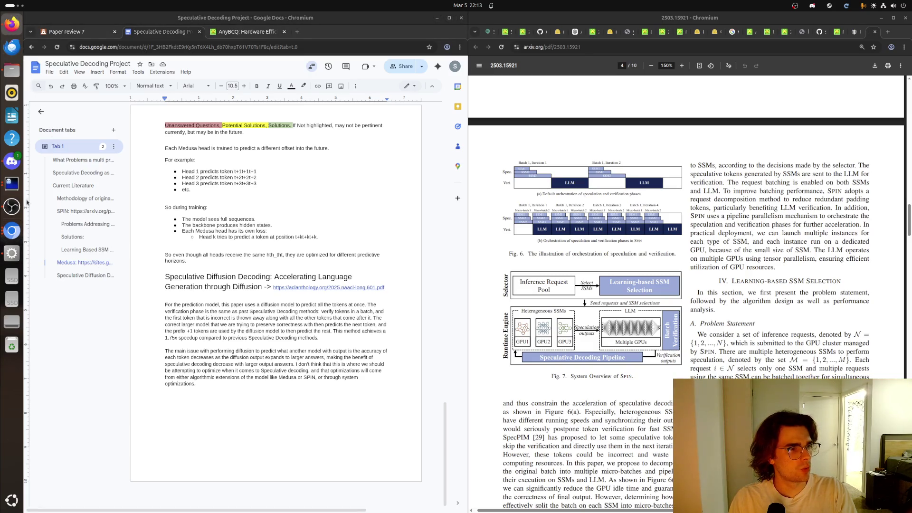
{"action": "left_click", "coordinate": [11, 231]}
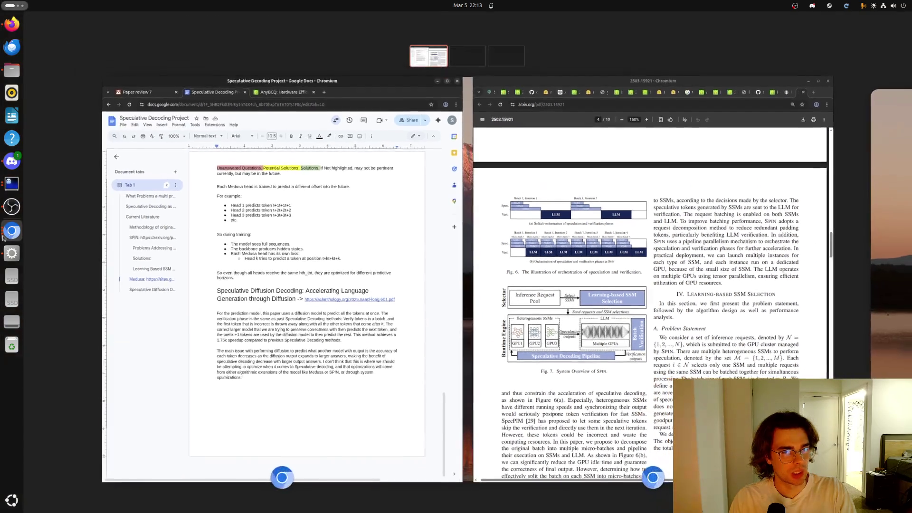
{"action": "left_click", "coordinate": [592, 150]}
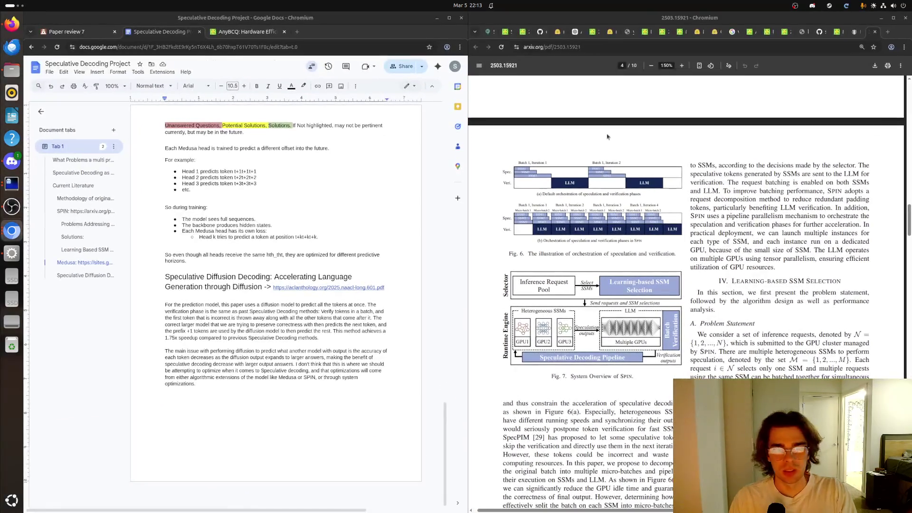
Step: Search Google for QuantSpec in a new tab and open the ICML result
{"action": "left_click", "coordinate": [888, 33]}
{"action": "type", "text": "Qua"}
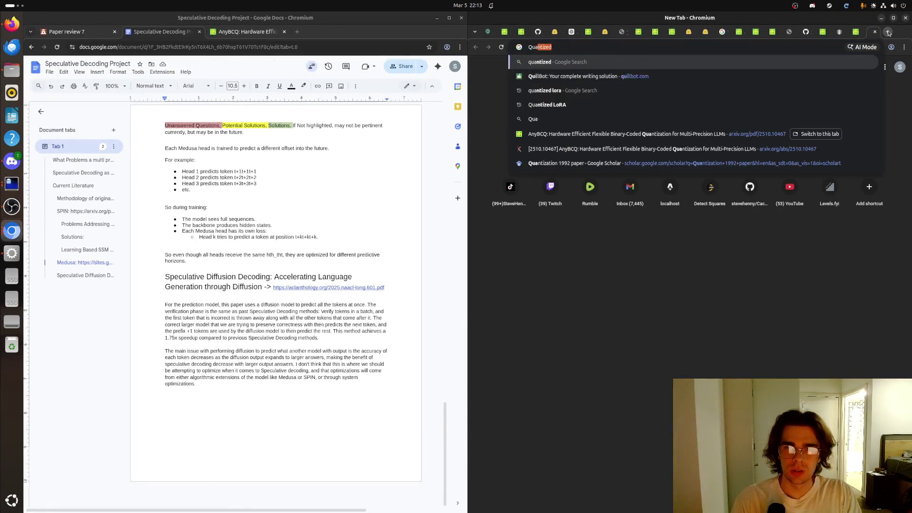
{"action": "type", "text": "ntSpec"}
{"action": "key", "text": "Return"}
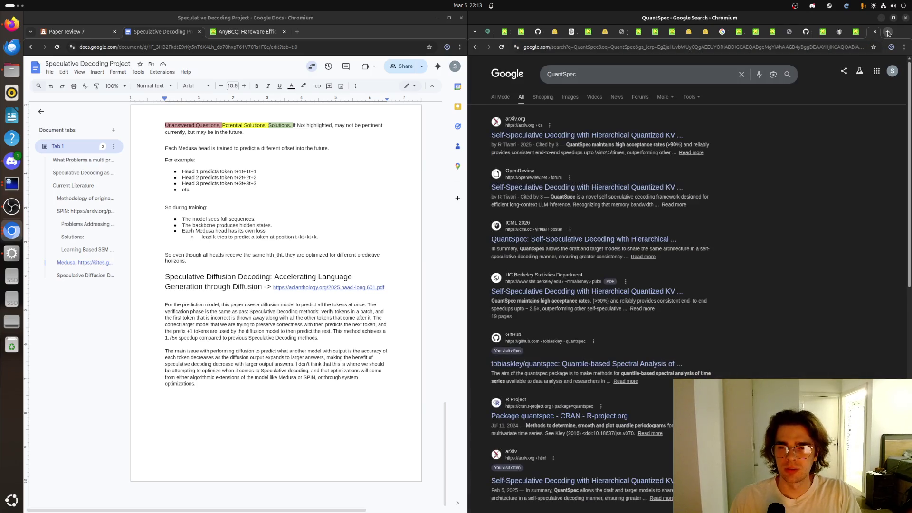
{"action": "left_click", "coordinate": [536, 241]}
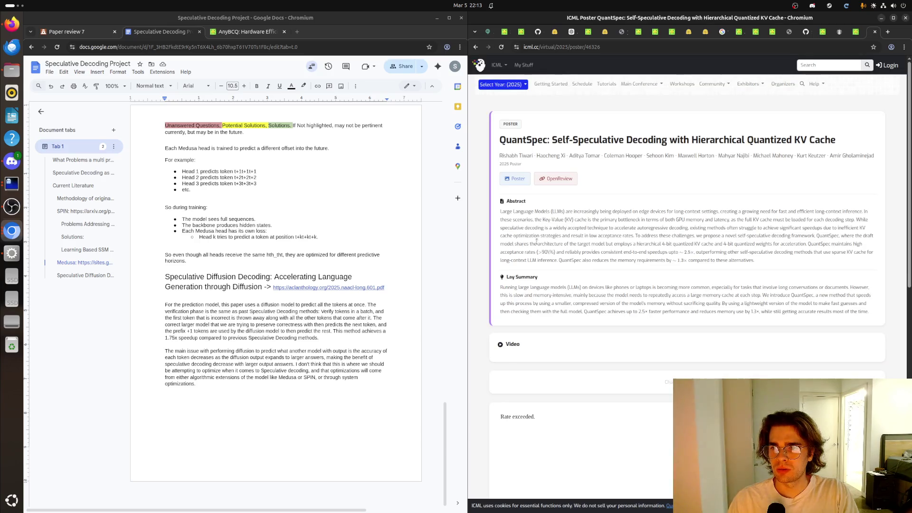
Step: Visit the OpenReview discussion page and its PDF, then return to the ICML poster page
{"action": "left_click", "coordinate": [545, 184]}
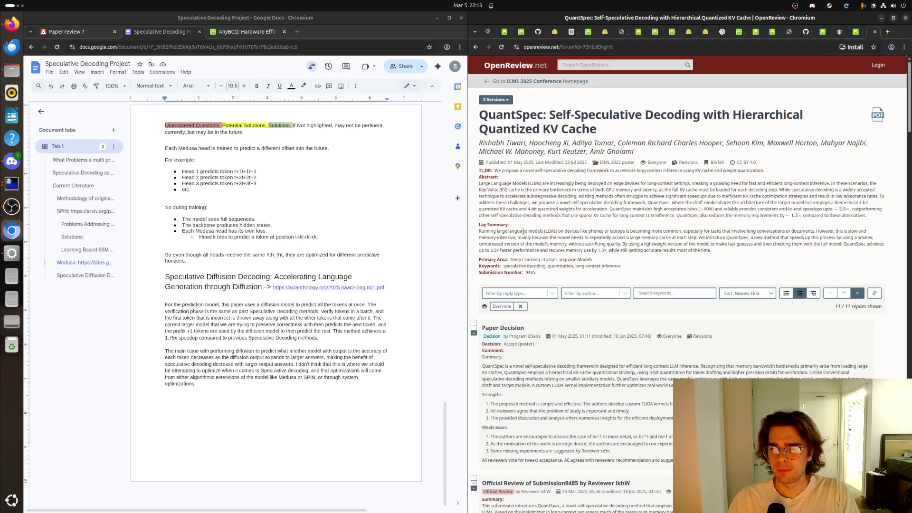
{"action": "left_click", "coordinate": [875, 119]}
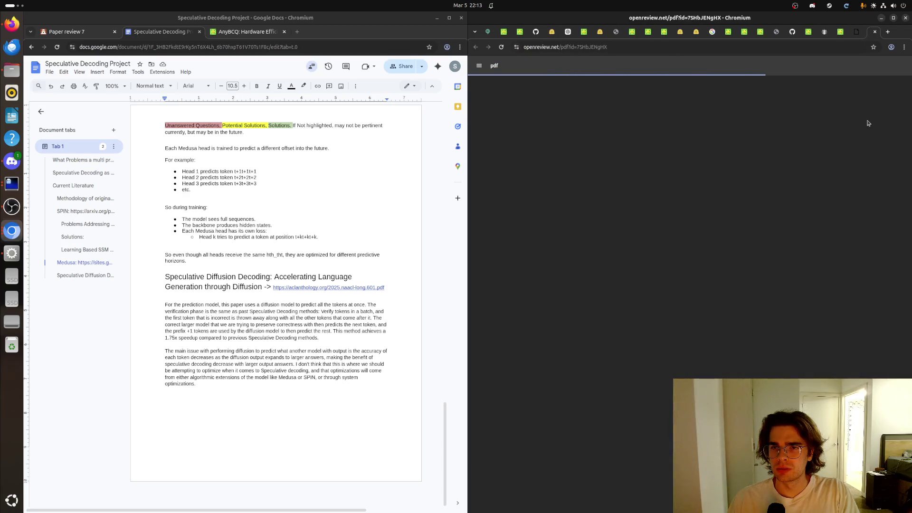
{"action": "left_click", "coordinate": [841, 32]}
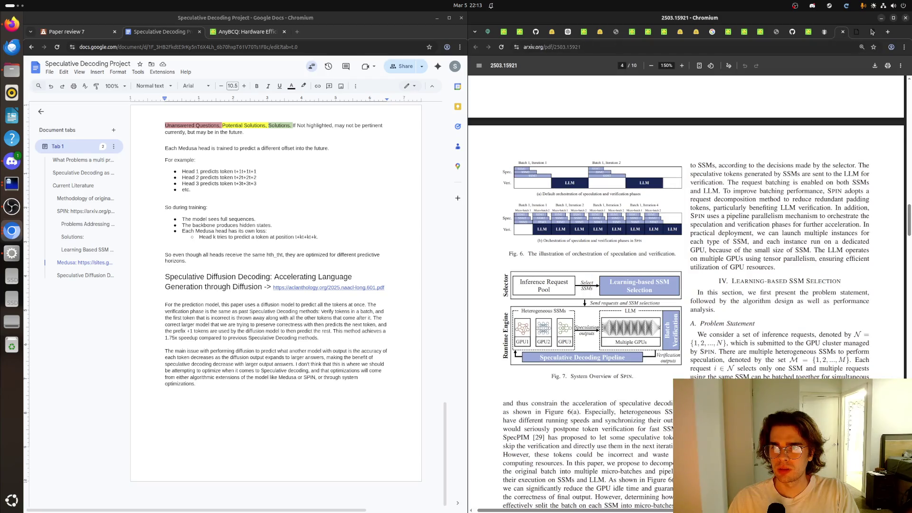
{"action": "left_click", "coordinate": [841, 32]}
{"action": "left_click", "coordinate": [475, 47]}
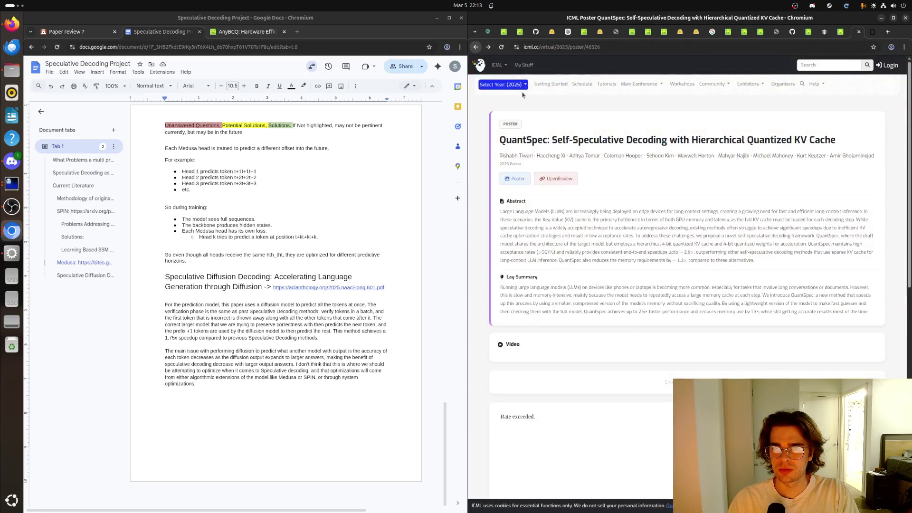
Step: Open the QuantSpec ICML poster image and enlarge it to full size
{"action": "left_click", "coordinate": [518, 178]}
{"action": "left_click", "coordinate": [578, 238]}
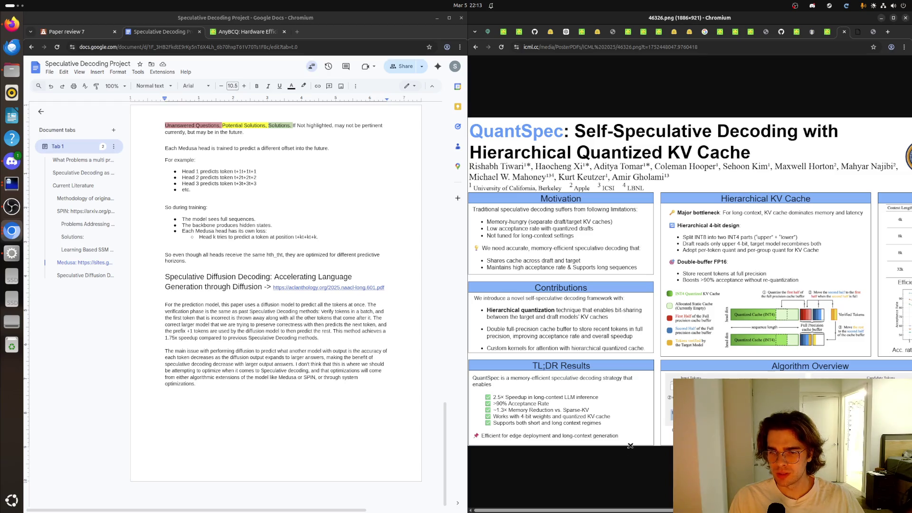
{"action": "left_click_drag", "start_coordinate": [602, 510], "coordinate": [603, 510]}
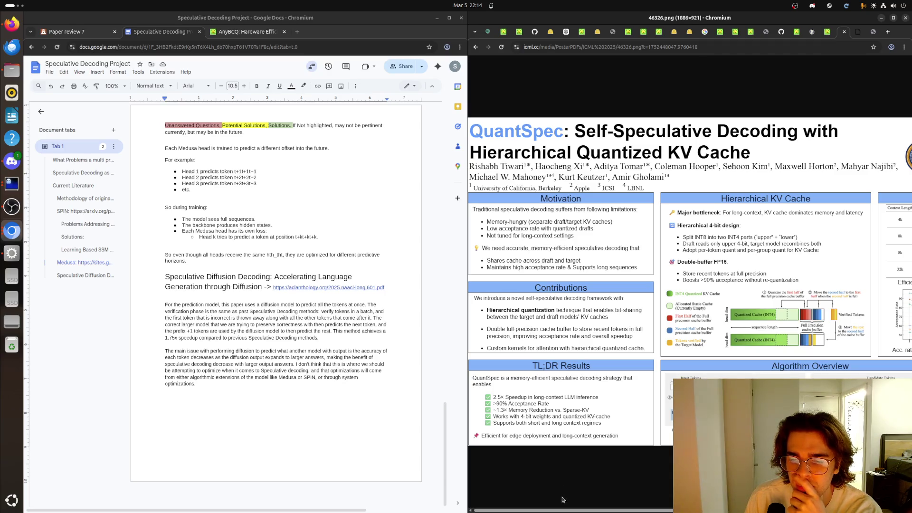
{"action": "left_click_drag", "start_coordinate": [554, 511], "coordinate": [549, 511]}
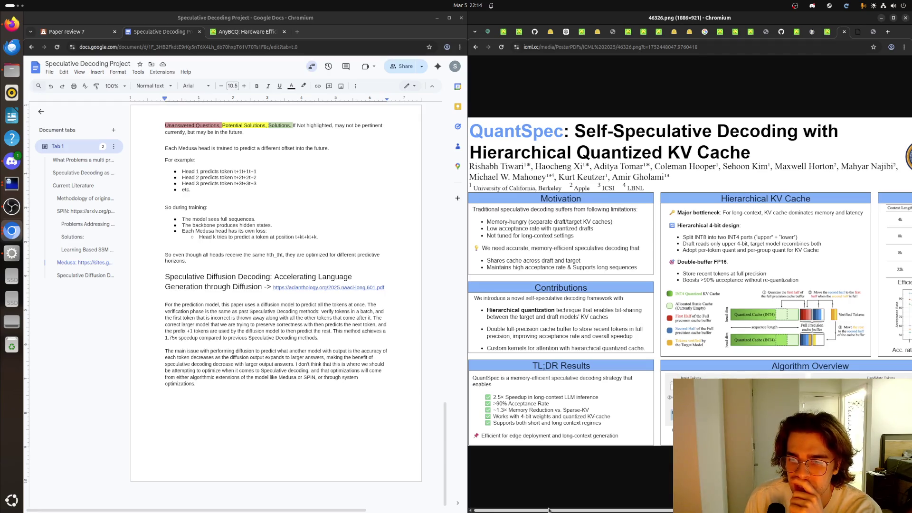
{"action": "left_click_drag", "start_coordinate": [549, 511], "coordinate": [696, 511]}
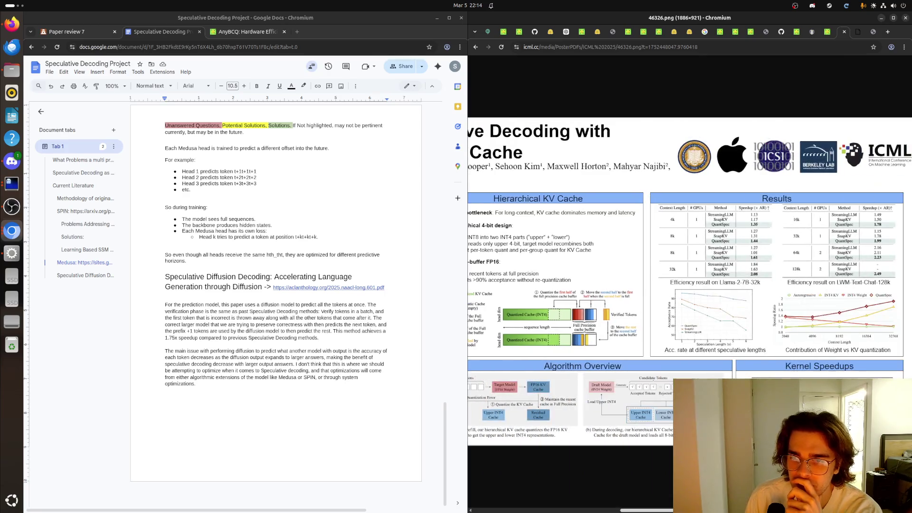
{"action": "scroll", "coordinate": [532, 317], "scroll_direction": "left", "scroll_amount": 5}
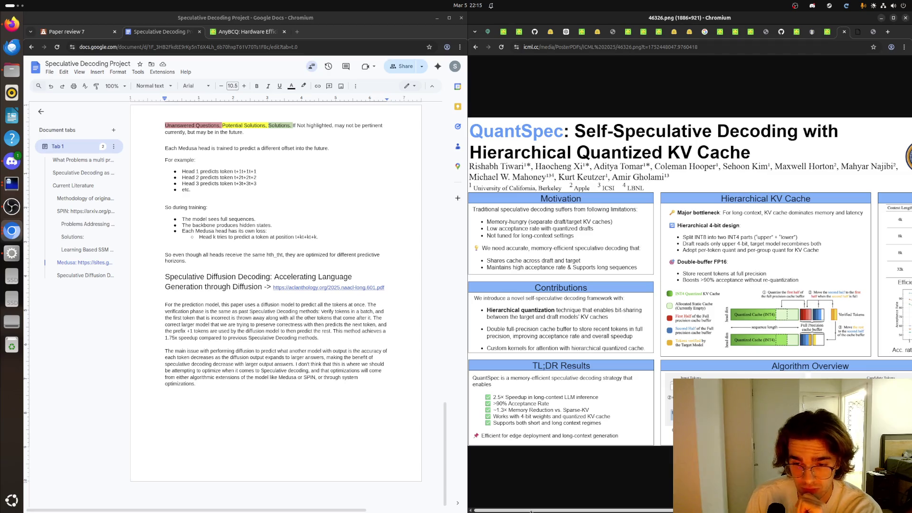
{"action": "mouse_move", "coordinate": [531, 510]}
{"action": "left_mouse_down"}
{"action": "mouse_move", "coordinate": [555, 508]}
{"action": "mouse_move", "coordinate": [544, 507]}
{"action": "left_mouse_up"}
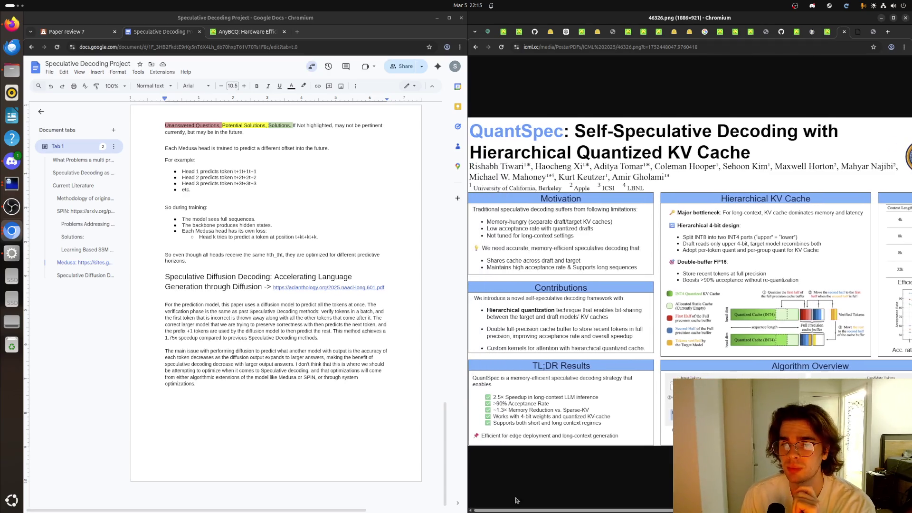
Step: Close the duplicate poster tab, leaving the OpenReview QuantSpec PDF showing
{"action": "left_click", "coordinate": [862, 32]}
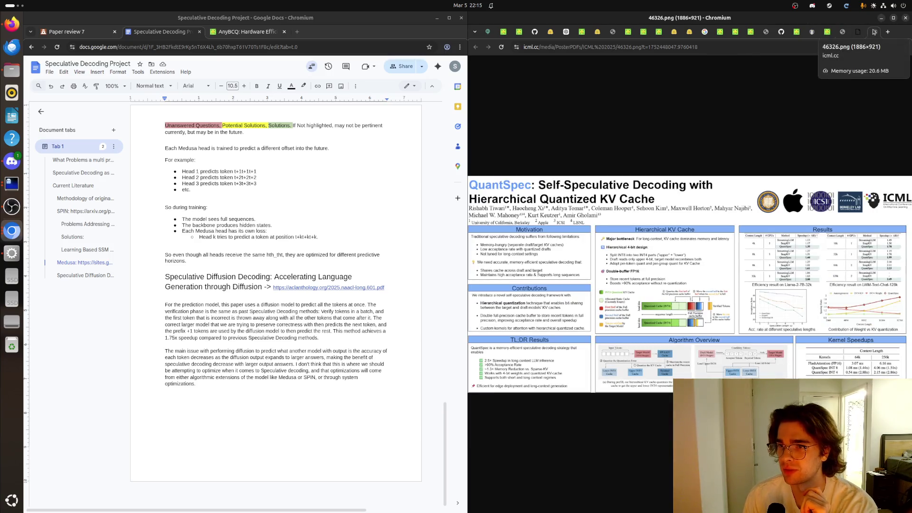
{"action": "left_click", "coordinate": [875, 32]}
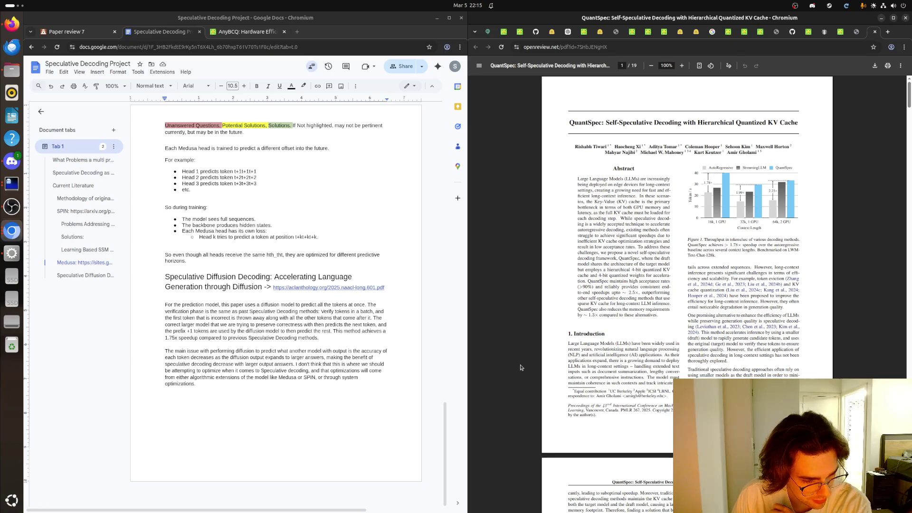
Step: Switch to the icml.cc tab showing the full-size QuantSpec poster image
{"action": "left_click", "coordinate": [857, 32]}
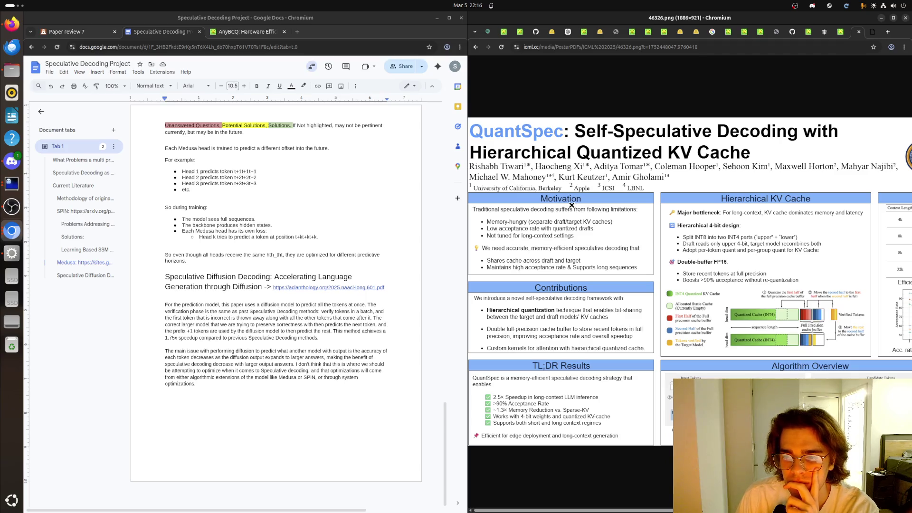
{"action": "left_click_drag", "start_coordinate": [570, 510], "coordinate": [718, 509]}
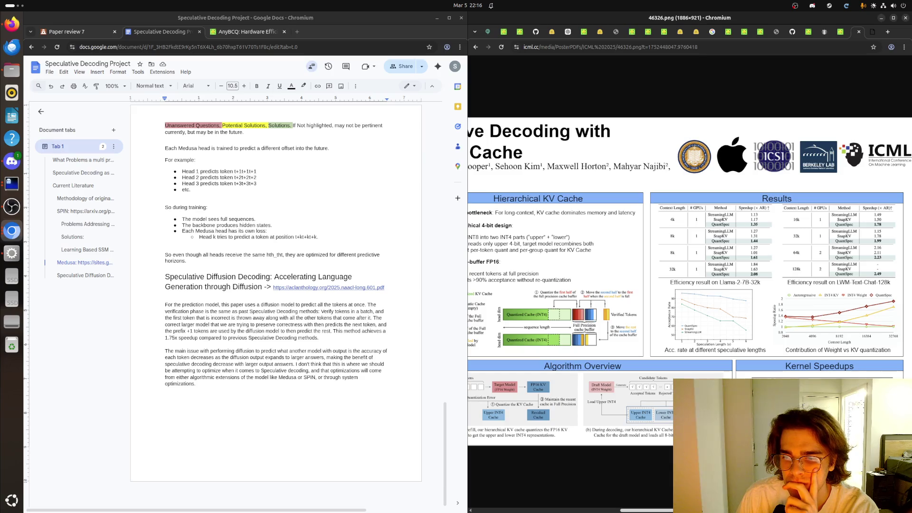
{"action": "scroll", "coordinate": [690, 319], "scroll_direction": "left", "scroll_amount": 2}
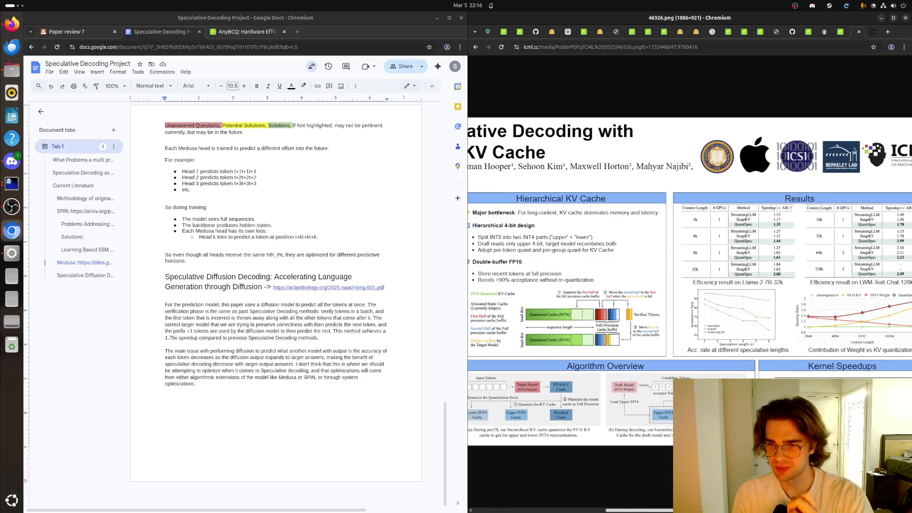
Step: Place the cursor after the final diffusion decoding paragraph and begin a fresh empty line
{"action": "left_click", "coordinate": [211, 405]}
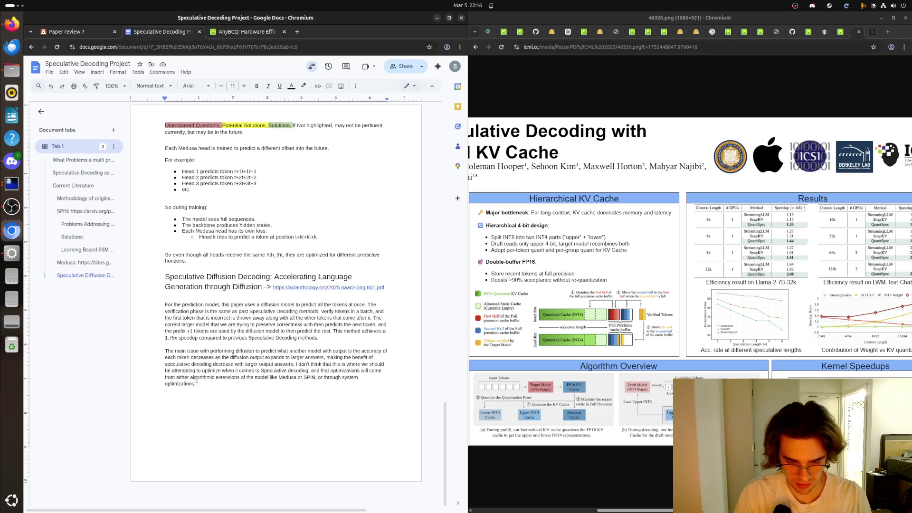
{"action": "key", "text": "BackSpace"}
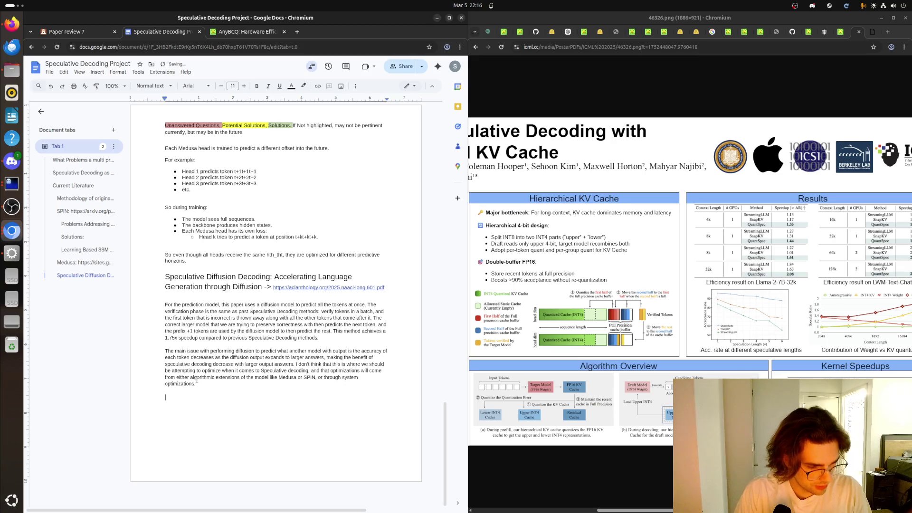
{"action": "key", "text": "Return"}
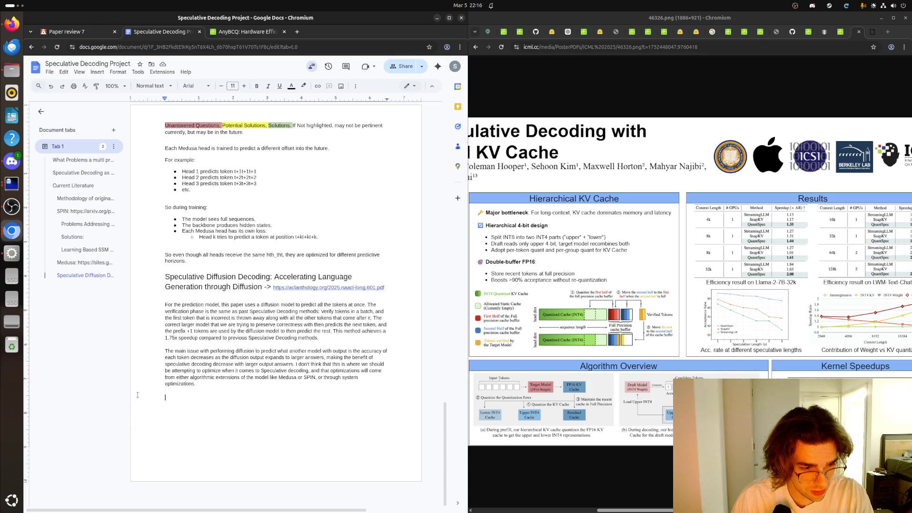
Step: Switch to the arXiv SPIN paper and zoom to 250% to read Fig. 6, then back to 150%
{"action": "left_click", "coordinate": [538, 351]}
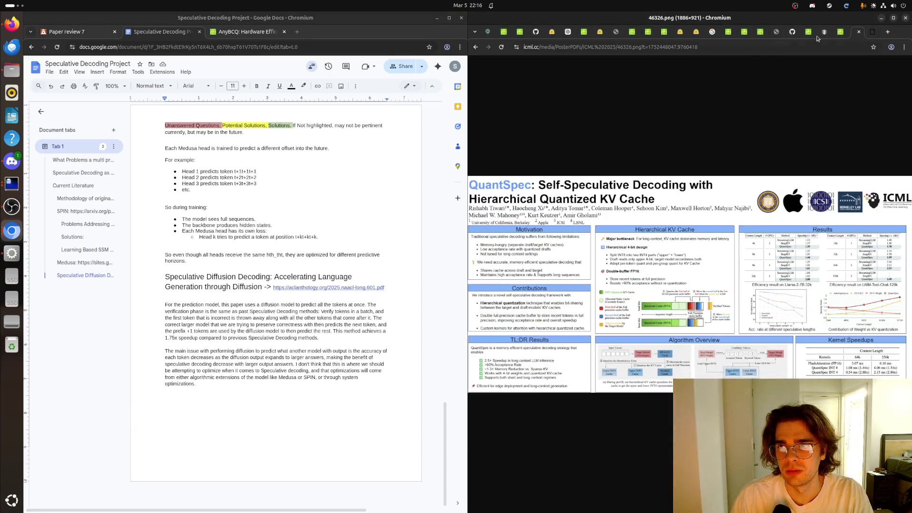
{"action": "left_click", "coordinate": [841, 31]}
{"action": "scroll", "coordinate": [666, 129], "scroll_direction": "up", "scroll_amount": 1}
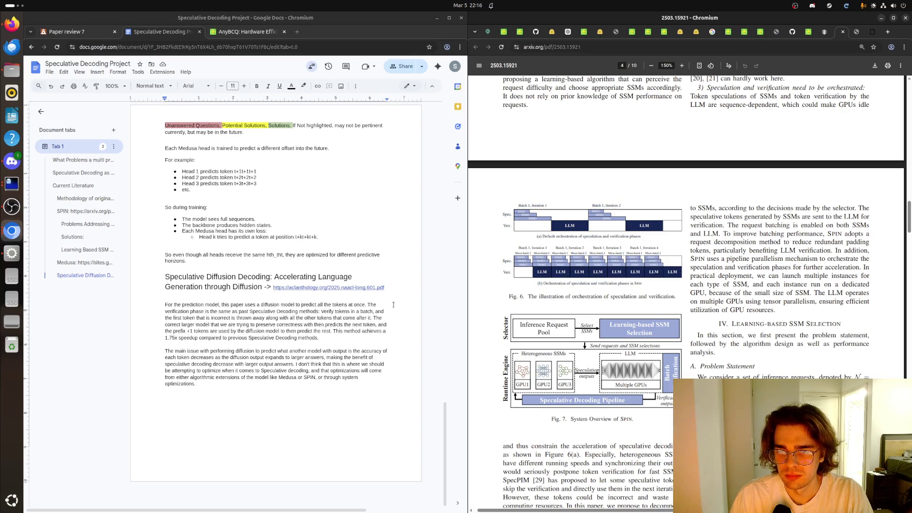
{"action": "left_click", "coordinate": [681, 66]}
{"action": "left_click", "coordinate": [681, 65]}
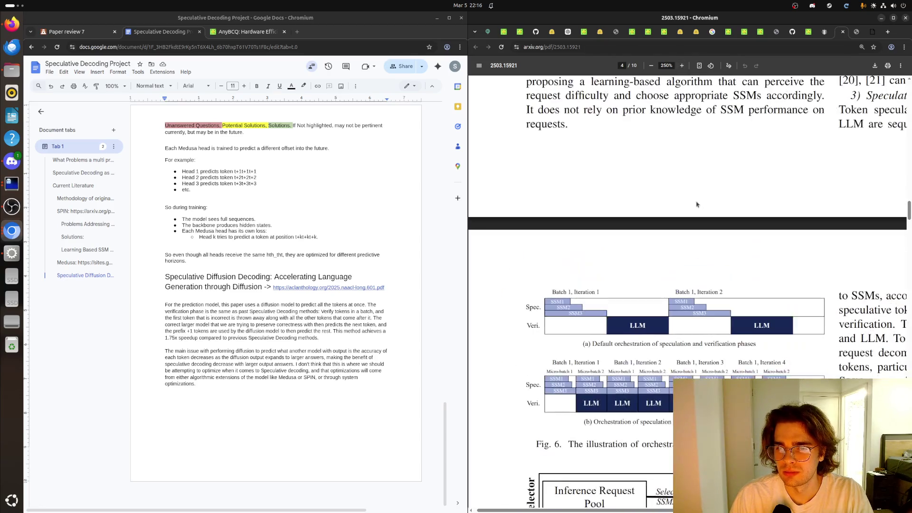
{"action": "scroll", "coordinate": [561, 281], "scroll_direction": "down", "scroll_amount": 1}
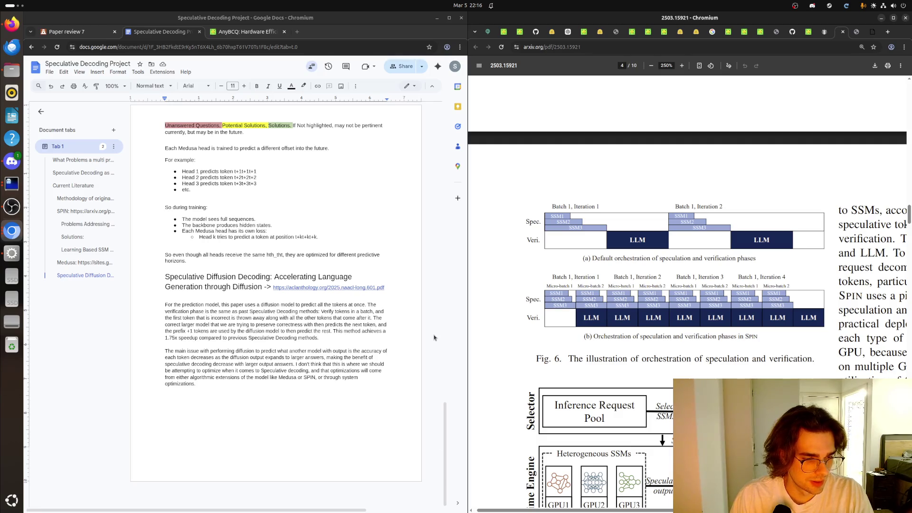
{"action": "left_click", "coordinate": [650, 65]}
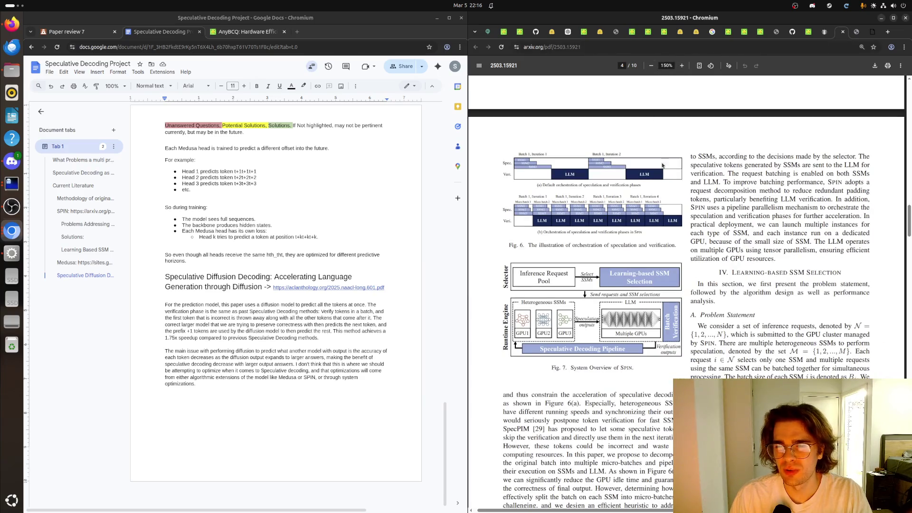
{"action": "scroll", "coordinate": [667, 178], "scroll_direction": "down", "scroll_amount": 1}
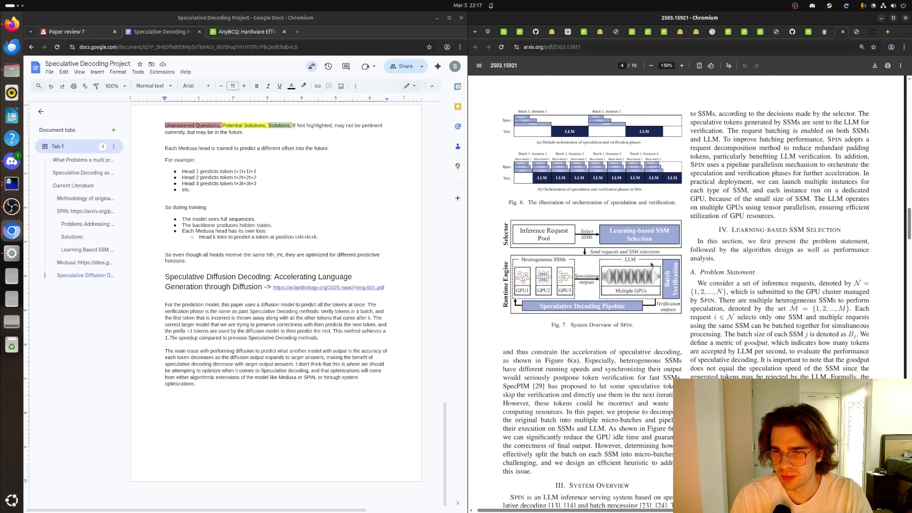
{"action": "scroll", "coordinate": [686, 293], "scroll_direction": "up", "scroll_amount": 3}
{"action": "scroll", "coordinate": [687, 293], "scroll_direction": "up", "scroll_amount": 3}
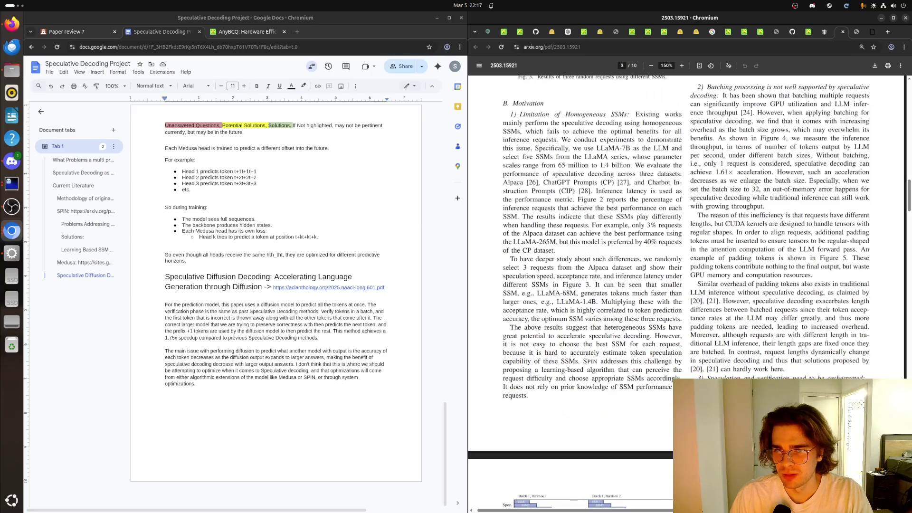
{"action": "scroll", "coordinate": [687, 293], "scroll_direction": "up", "scroll_amount": 3}
{"action": "scroll", "coordinate": [687, 293], "scroll_direction": "up", "scroll_amount": 2}
{"action": "scroll", "coordinate": [644, 269], "scroll_direction": "up", "scroll_amount": 3}
{"action": "scroll", "coordinate": [644, 269], "scroll_direction": "up", "scroll_amount": 3}
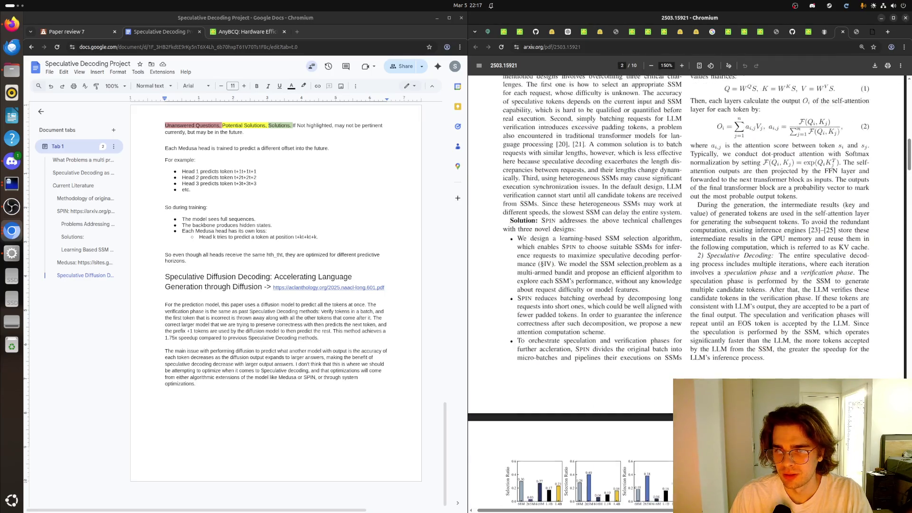
{"action": "scroll", "coordinate": [644, 269], "scroll_direction": "up", "scroll_amount": 3}
{"action": "scroll", "coordinate": [644, 268], "scroll_direction": "up", "scroll_amount": 3}
{"action": "scroll", "coordinate": [643, 268], "scroll_direction": "up", "scroll_amount": 3}
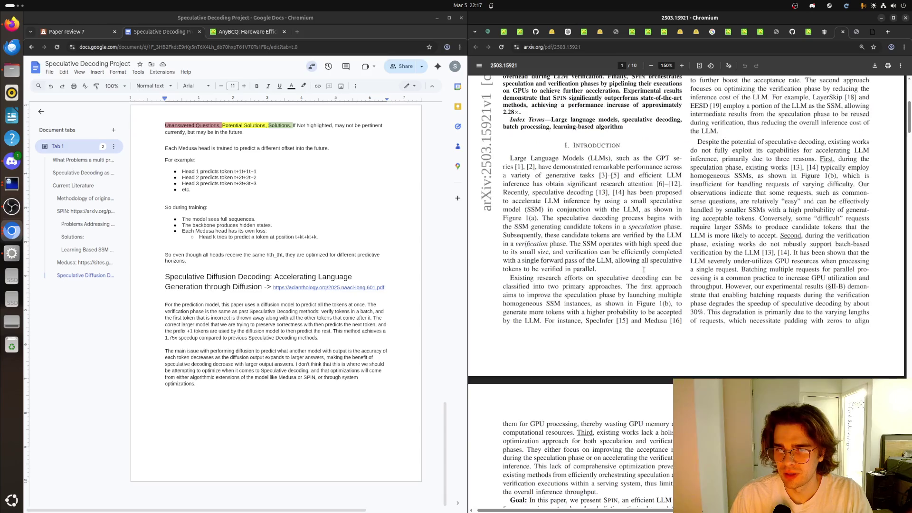
{"action": "scroll", "coordinate": [643, 268], "scroll_direction": "up", "scroll_amount": 5}
{"action": "scroll", "coordinate": [640, 276], "scroll_direction": "down", "scroll_amount": 5}
{"action": "scroll", "coordinate": [641, 275], "scroll_direction": "down", "scroll_amount": 5}
{"action": "scroll", "coordinate": [640, 277], "scroll_direction": "down", "scroll_amount": 5}
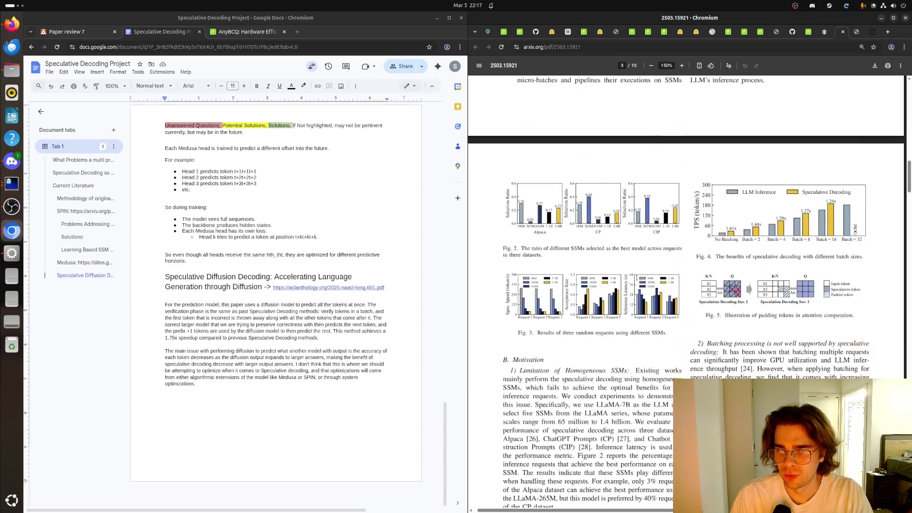
{"action": "scroll", "coordinate": [639, 278], "scroll_direction": "down", "scroll_amount": 5}
{"action": "scroll", "coordinate": [637, 282], "scroll_direction": "down", "scroll_amount": 5}
{"action": "scroll", "coordinate": [637, 282], "scroll_direction": "down", "scroll_amount": 3}
{"action": "scroll", "coordinate": [637, 282], "scroll_direction": "down", "scroll_amount": 2}
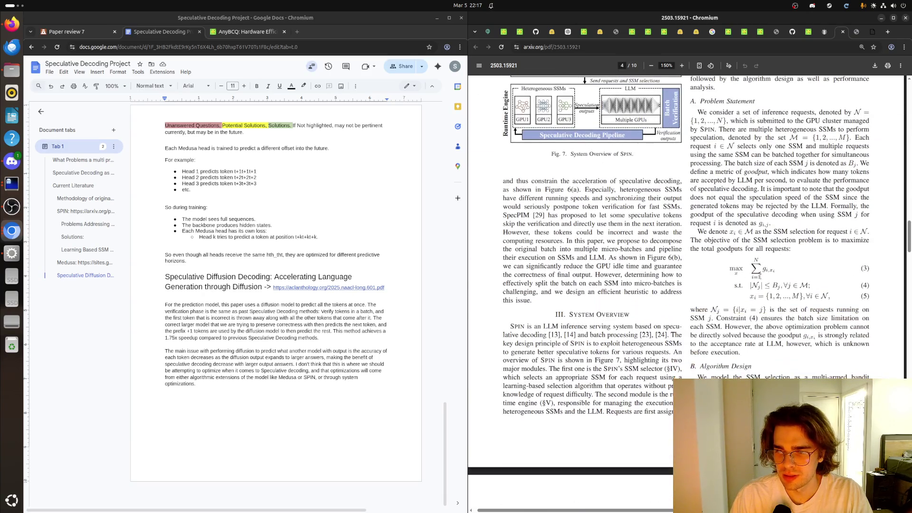
Step: Select and study the SSM selection equations (3)–(5), then clear the selection
{"action": "left_click_drag", "start_coordinate": [831, 296], "coordinate": [732, 265]}
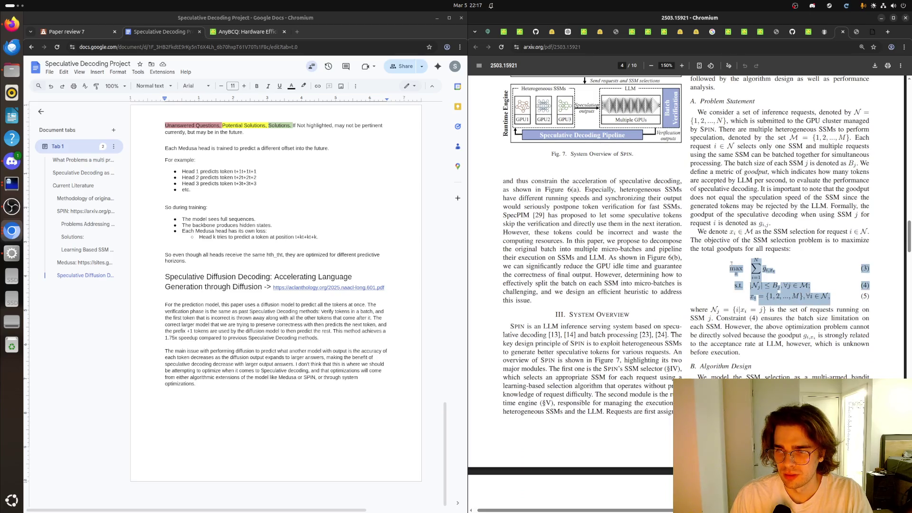
{"action": "double_click", "coordinate": [730, 266]}
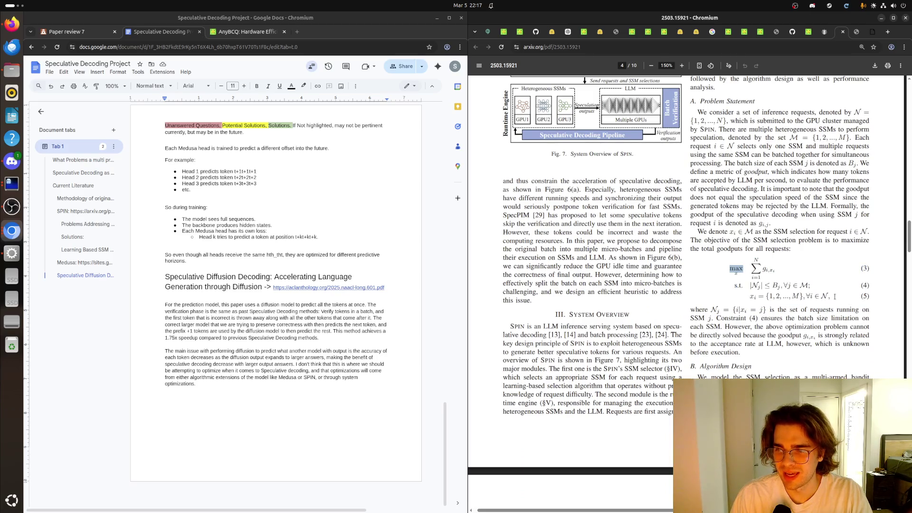
{"action": "left_click_drag", "start_coordinate": [834, 296], "coordinate": [728, 265]}
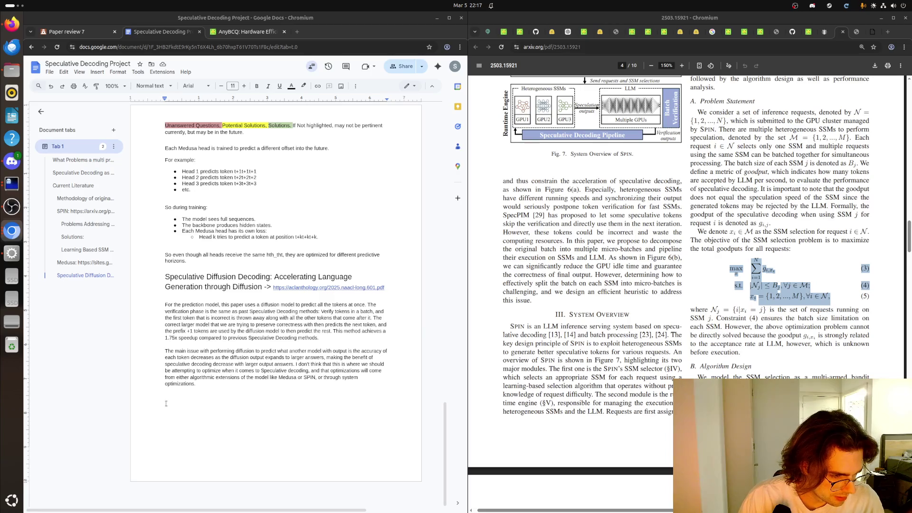
{"action": "left_click", "coordinate": [823, 182]}
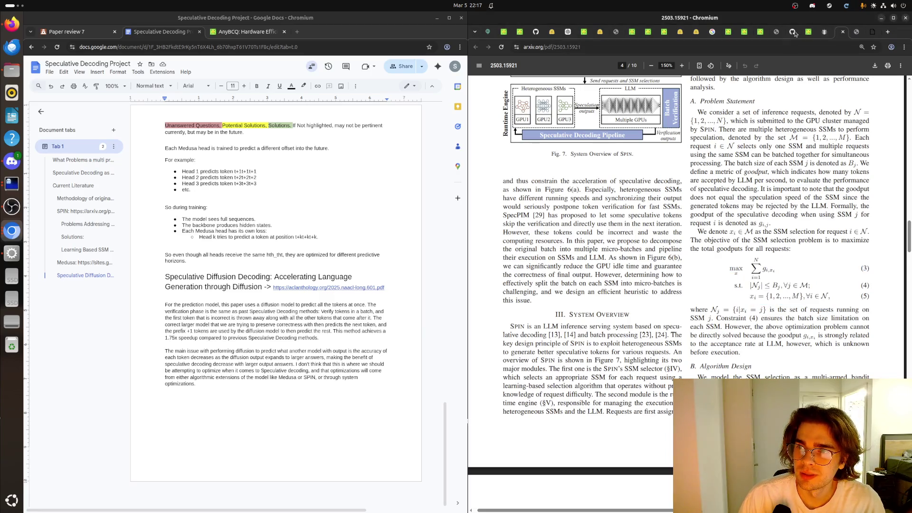
Step: Return to the icml.cc poster tab and view the QuantSpec poster at full size, toggling fit once
{"action": "left_click", "coordinate": [858, 33]}
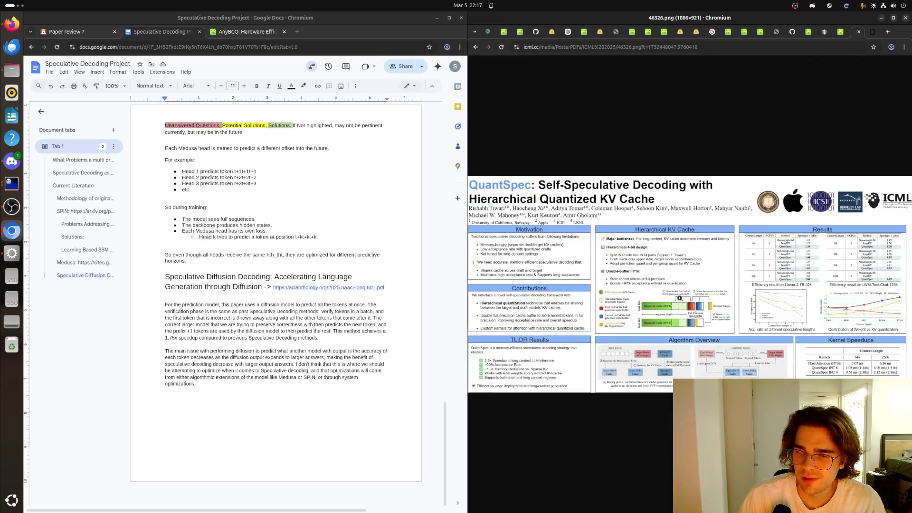
{"action": "left_click", "coordinate": [613, 300]}
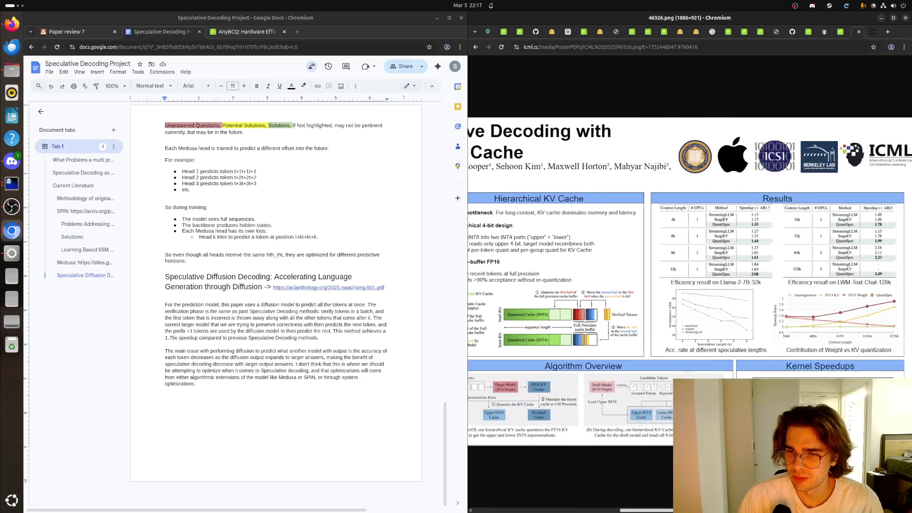
{"action": "mouse_move", "coordinate": [659, 511]}
{"action": "left_mouse_down"}
{"action": "mouse_move", "coordinate": [683, 510]}
{"action": "mouse_move", "coordinate": [614, 511]}
{"action": "left_mouse_up"}
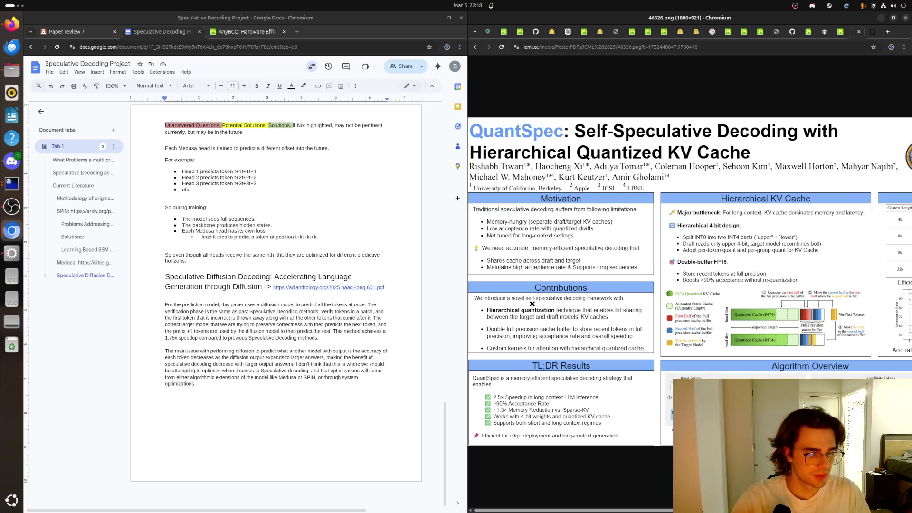
{"action": "left_click", "coordinate": [691, 338]}
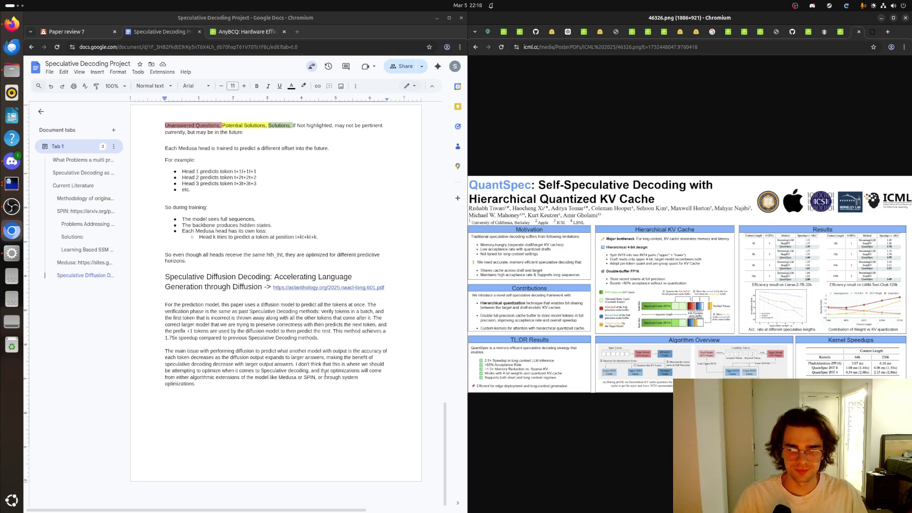
{"action": "left_click", "coordinate": [576, 327]}
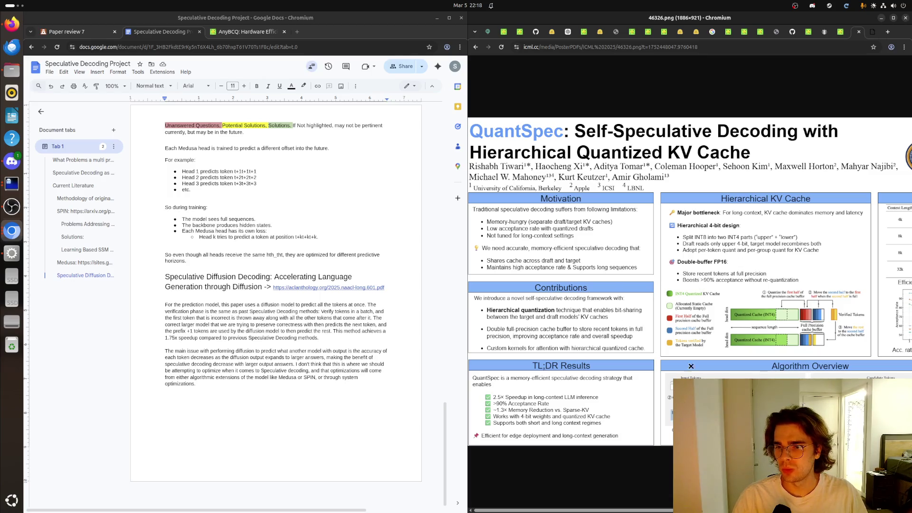
Step: Close the poster tab and zoom the QuantSpec paper PDF to 150% to read its title and abstract
{"action": "left_click", "coordinate": [859, 32]}
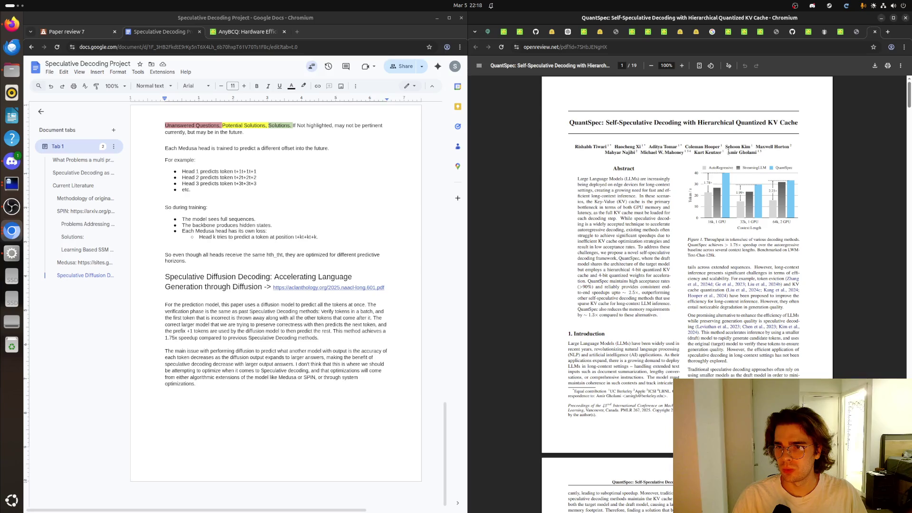
{"action": "left_click", "coordinate": [681, 66]}
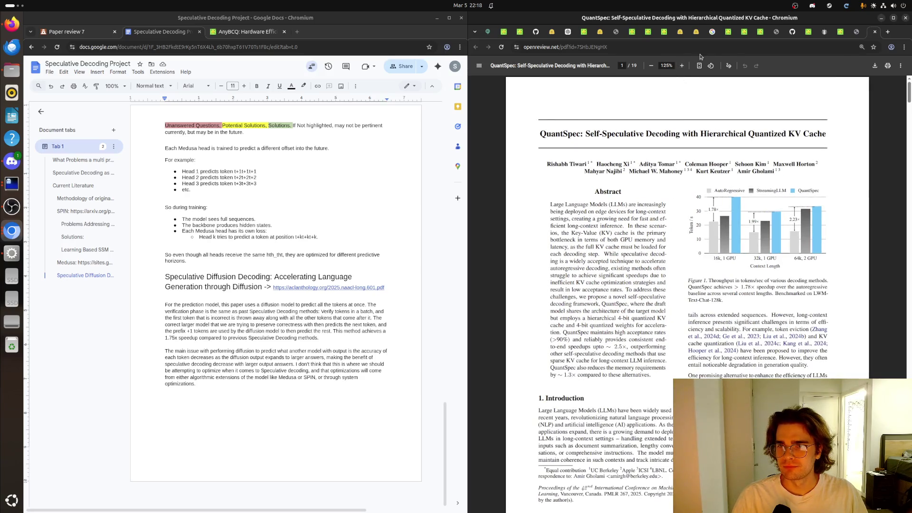
{"action": "left_click", "coordinate": [683, 66]}
{"action": "scroll", "coordinate": [645, 168], "scroll_direction": "down", "scroll_amount": 3}
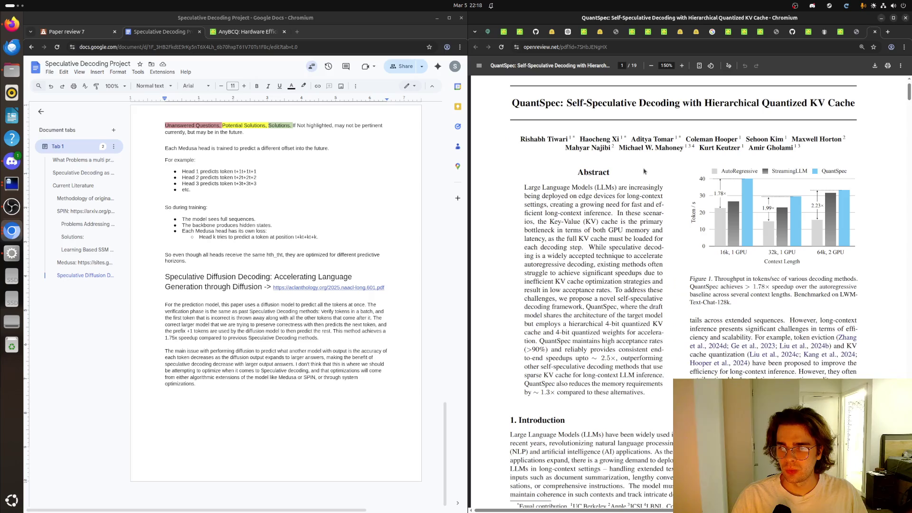
{"action": "scroll", "coordinate": [635, 180], "scroll_direction": "down", "scroll_amount": 1}
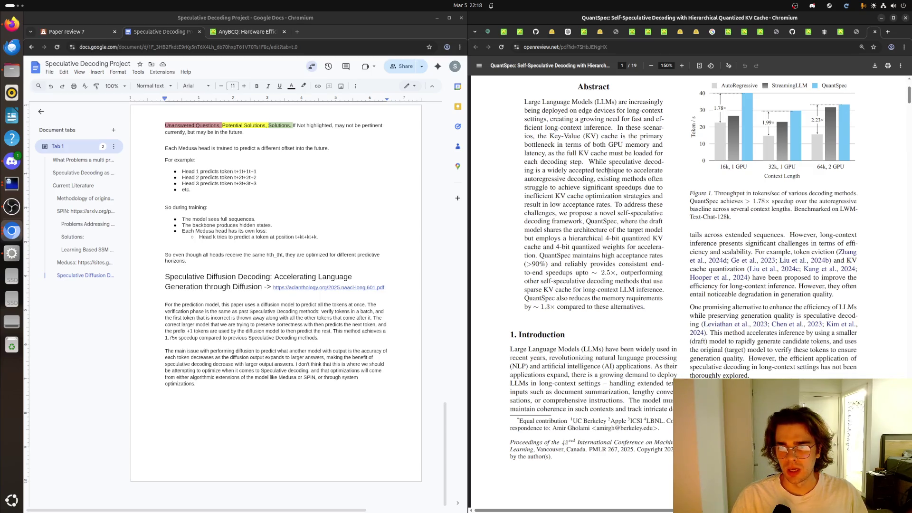
{"action": "scroll", "coordinate": [607, 171], "scroll_direction": "up", "scroll_amount": 3}
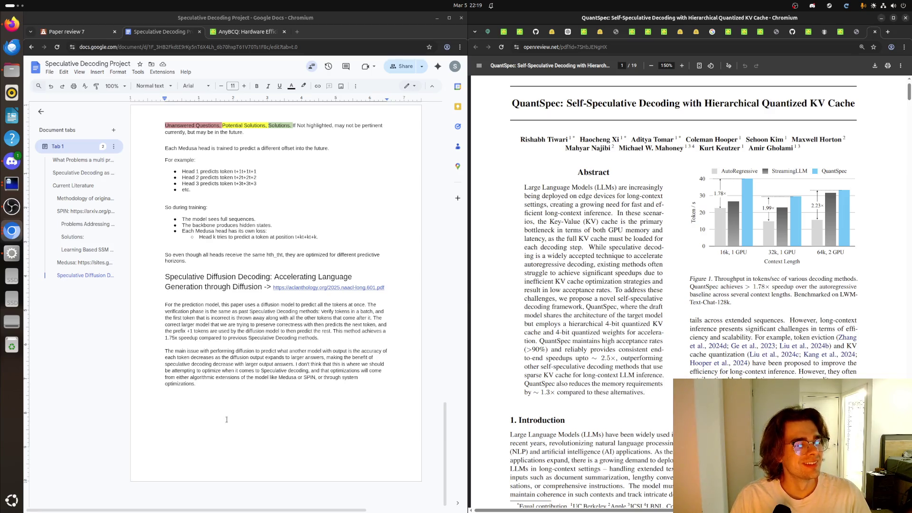
Step: Start a new Heading 2 line below the diffusion notes and write the QuantSpec paper title
{"action": "left_click", "coordinate": [249, 397]}
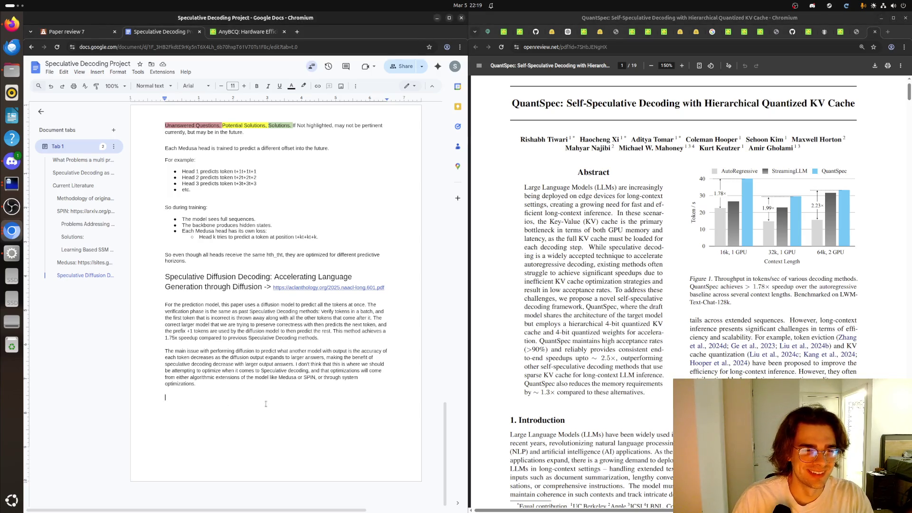
{"action": "key", "text": "Return"}
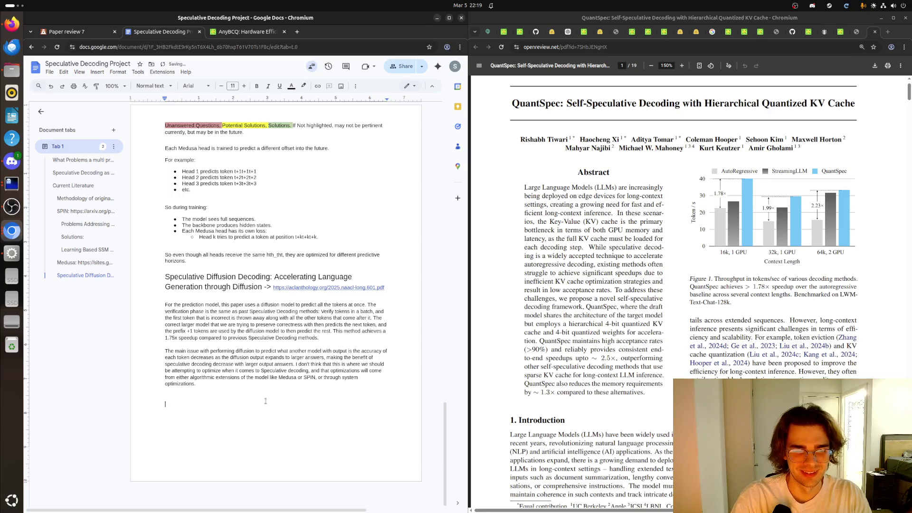
{"action": "key", "text": "ctrl+alt+2"}
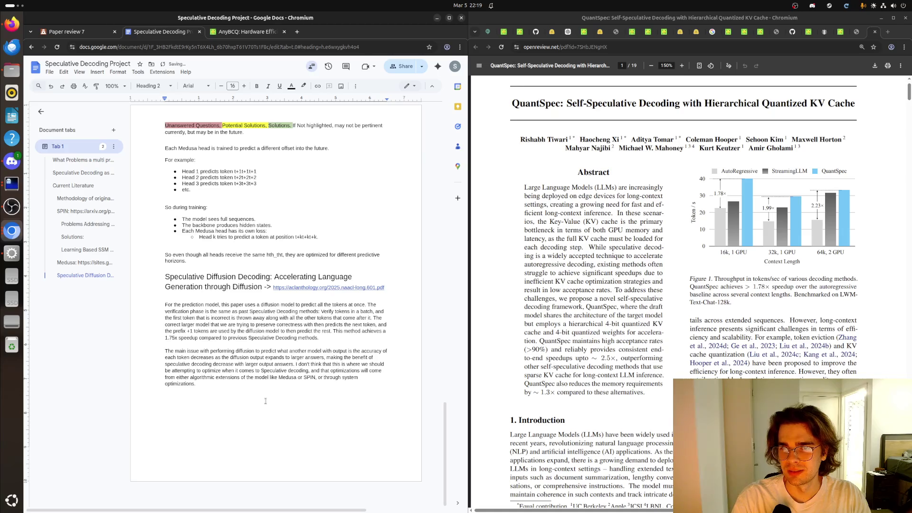
{"action": "type", "text": "QuantSpe"}
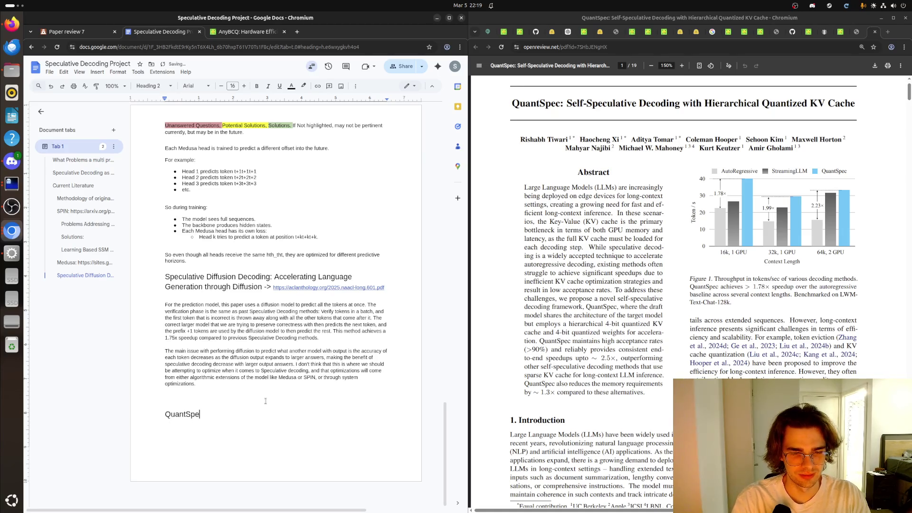
{"action": "type", "text": "c: Self"}
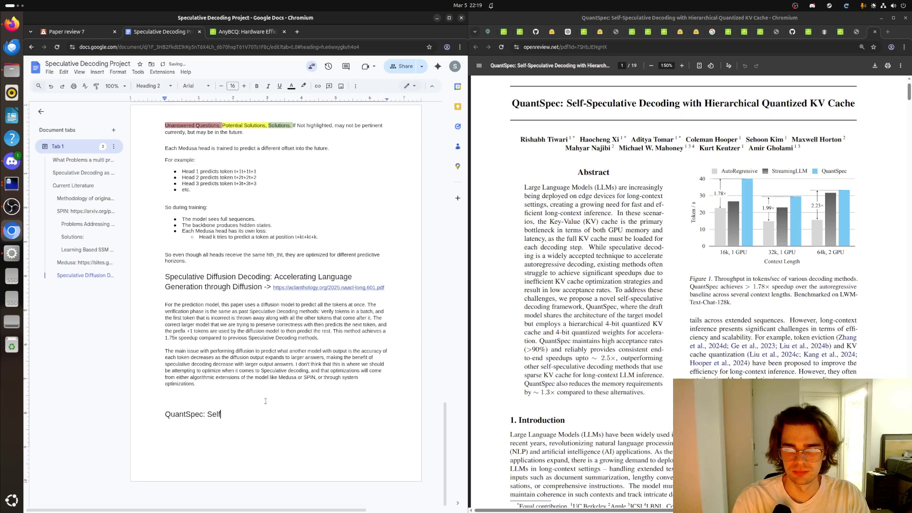
{"action": "type", "text": "-Spe"}
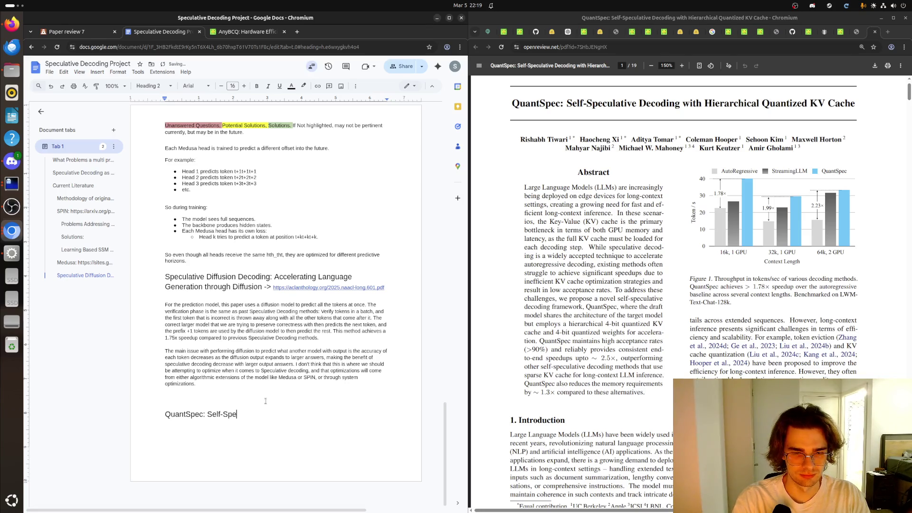
{"action": "type", "text": "culative Decodin"}
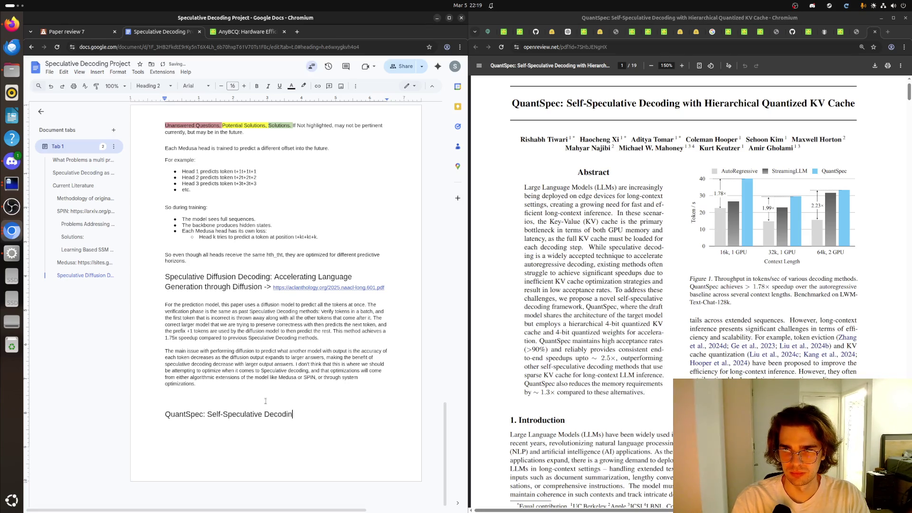
{"action": "type", "text": "g with Hiear"}
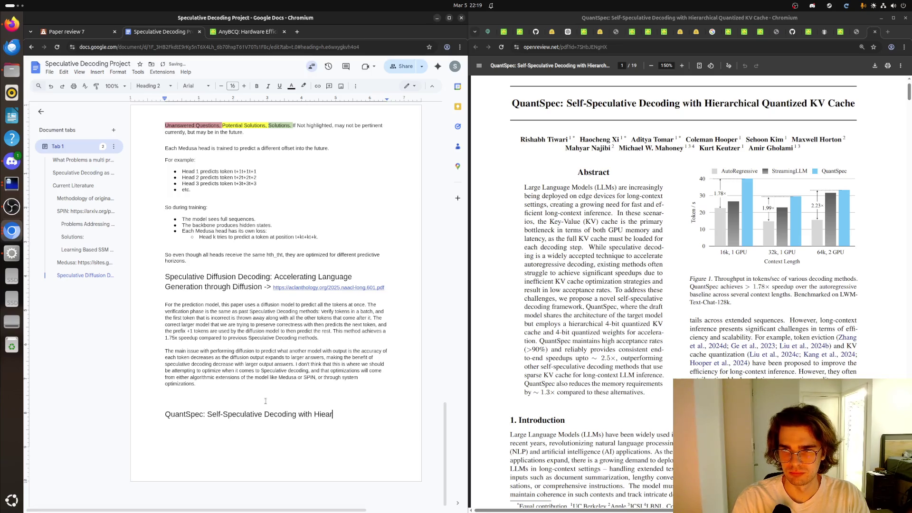
{"action": "key", "text": "BackSpace"}
{"action": "key", "text": "BackSpace"}
{"action": "type", "text": "rac"}
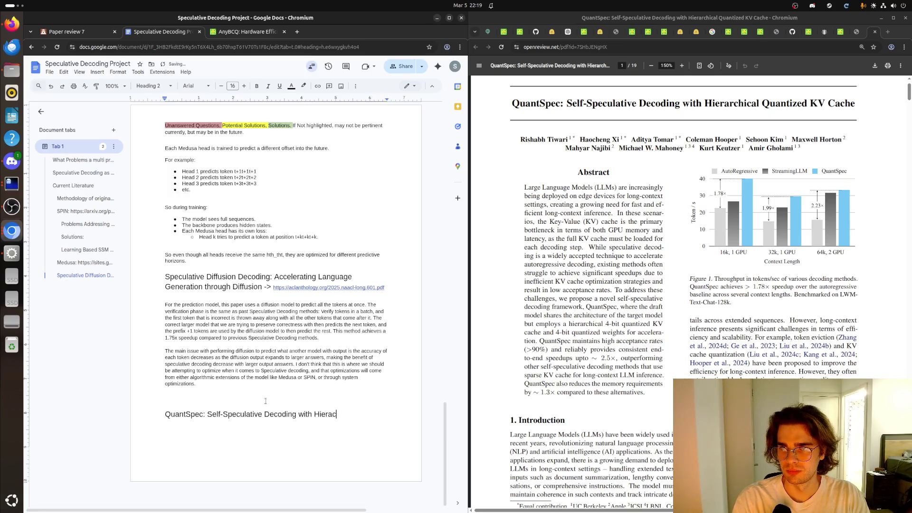
{"action": "type", "text": "hical Quanti"}
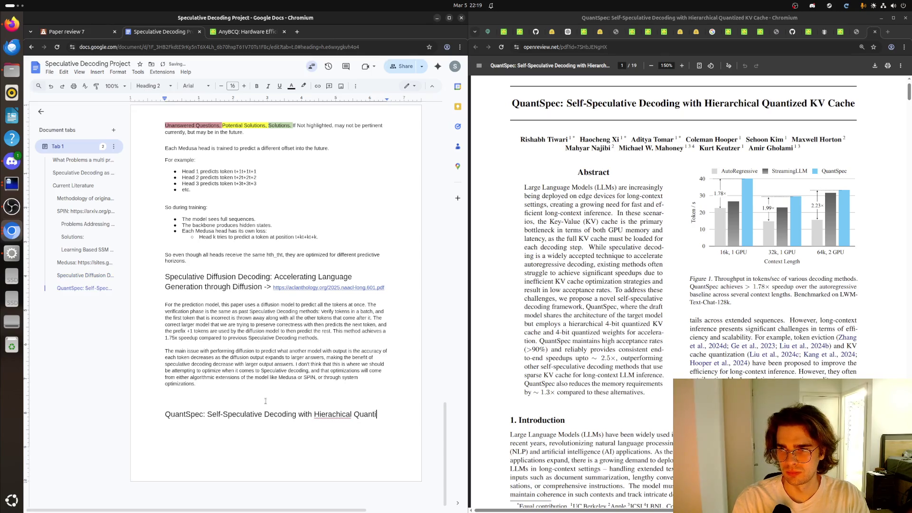
{"action": "type", "text": "zed KV C"}
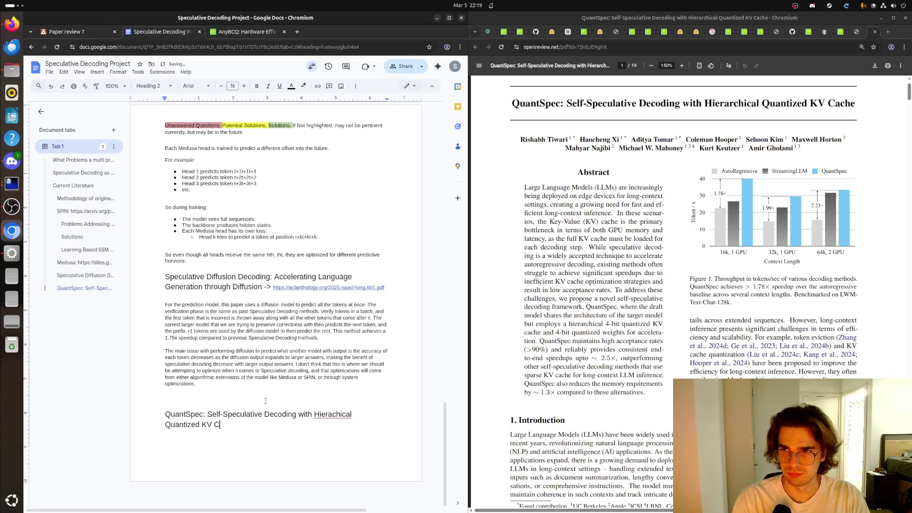
{"action": "type", "text": "ache"}
Step: Correct 'Hierachical' to 'Hierarchical' in the QuantSpec heading via the spelling suggestion
{"action": "right_click", "coordinate": [335, 415]}
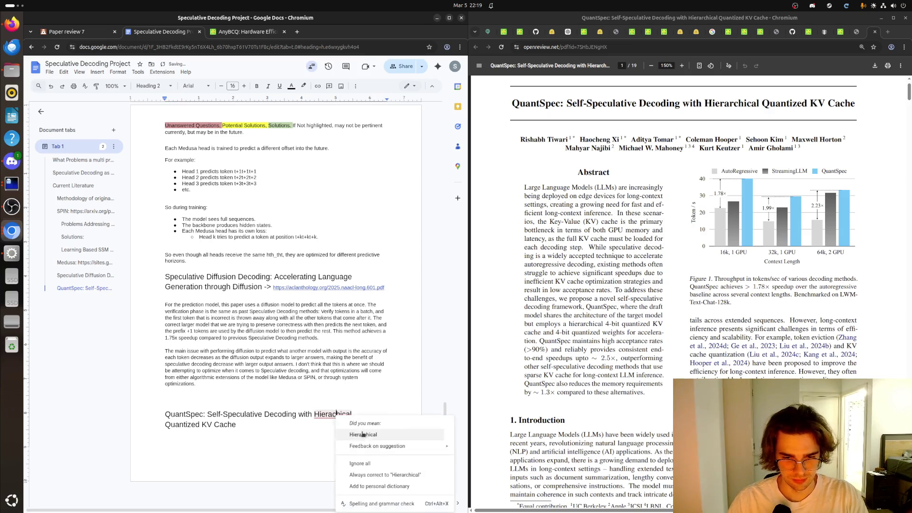
{"action": "left_click", "coordinate": [363, 434]}
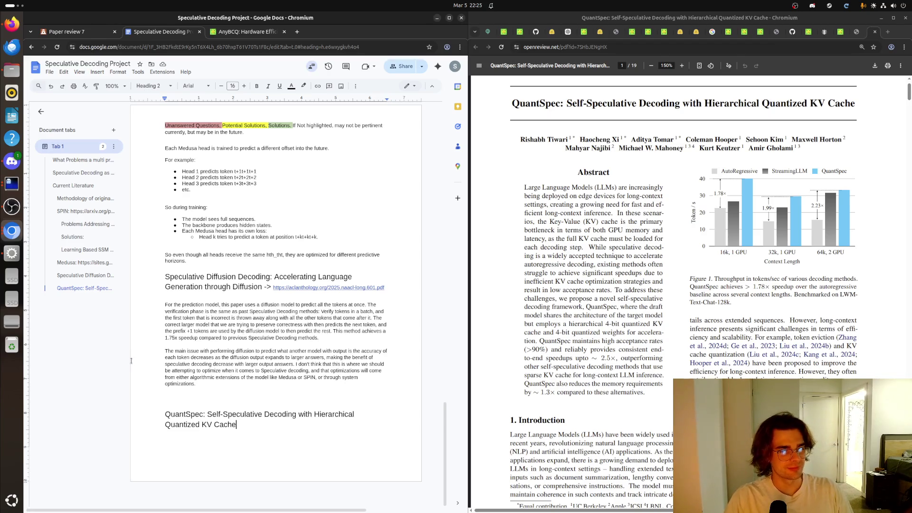
{"action": "key", "text": "alt+Tab"}
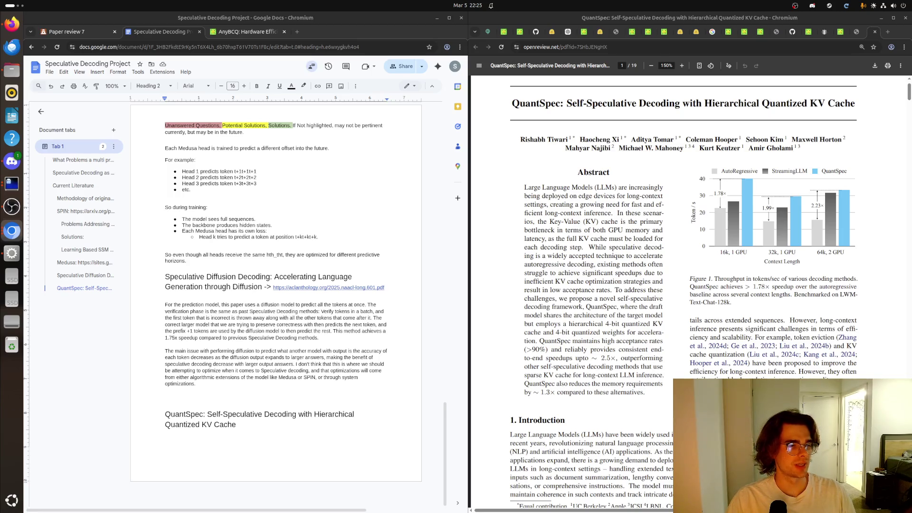
{"action": "left_click", "coordinate": [681, 65]}
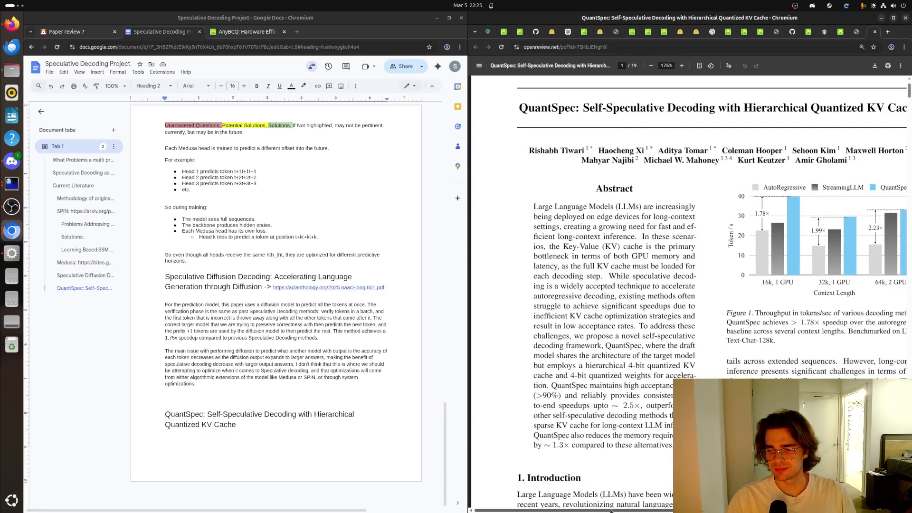
{"action": "mouse_move", "coordinate": [610, 511]}
{"action": "left_mouse_down"}
{"action": "mouse_move", "coordinate": [654, 509]}
{"action": "mouse_move", "coordinate": [642, 509]}
{"action": "left_mouse_up"}
{"action": "left_click", "coordinate": [651, 65]}
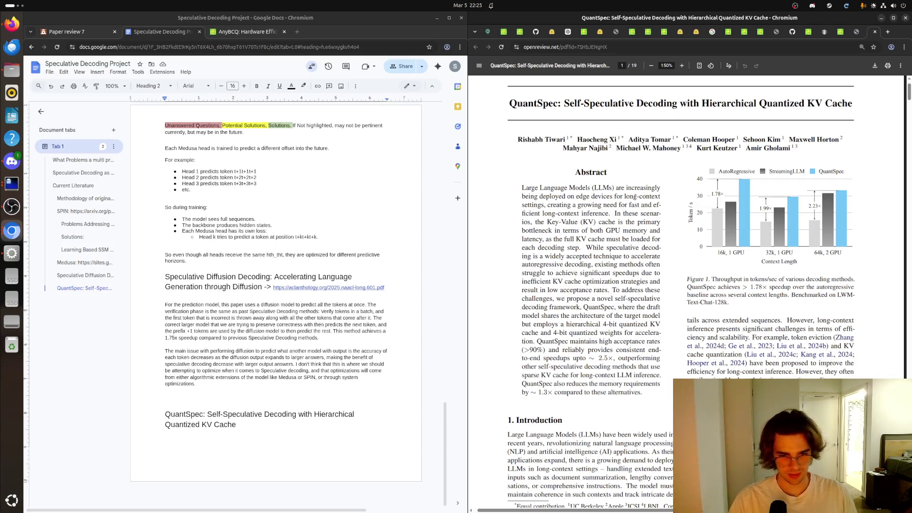
{"action": "left_click", "coordinate": [220, 449]}
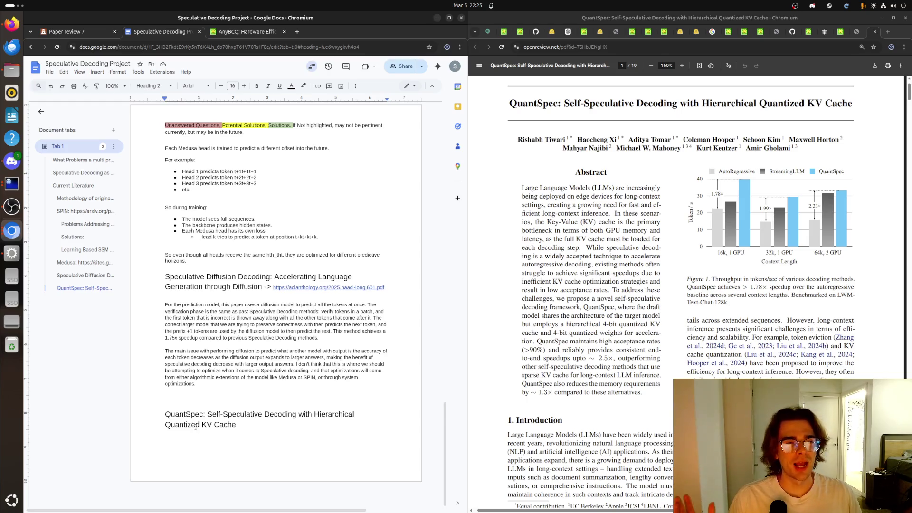
Step: Append the paper's OpenReview PDF link to the QuantSpec heading and reduce its font size
{"action": "left_click", "coordinate": [609, 47]}
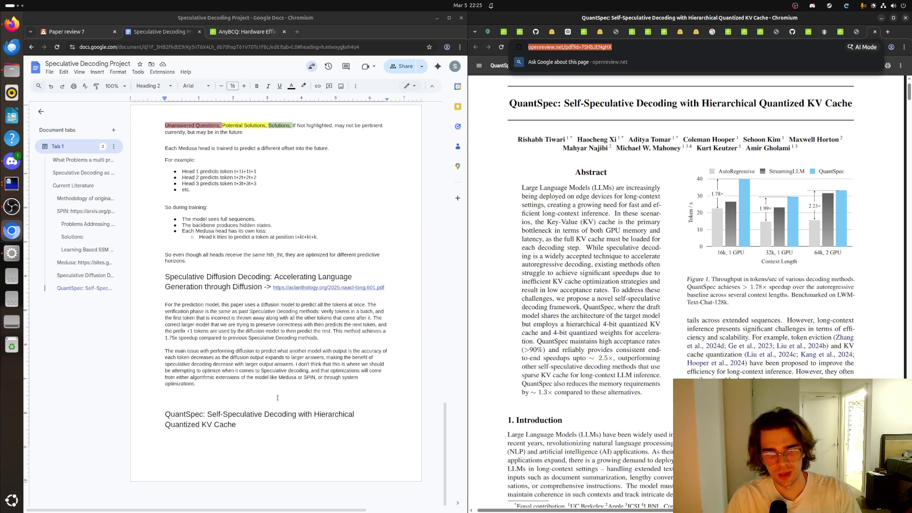
{"action": "left_click", "coordinate": [281, 425]}
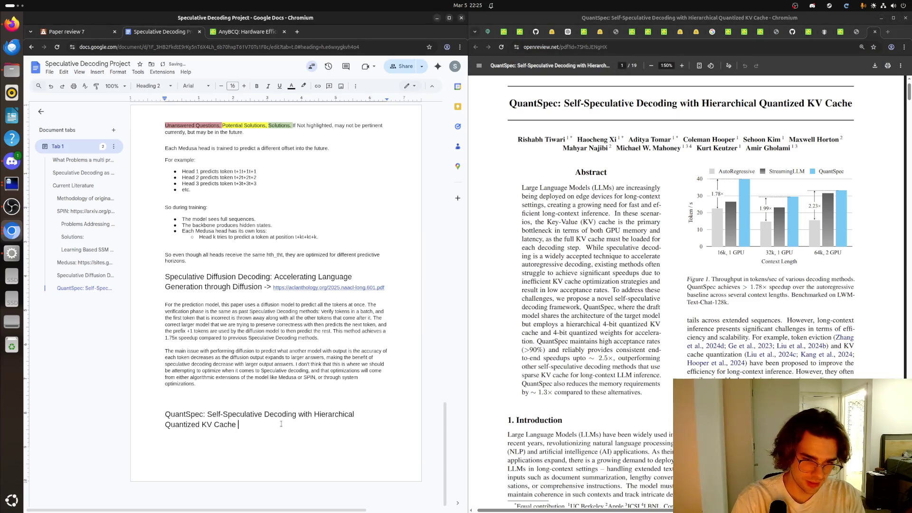
{"action": "type", "text": ":"}
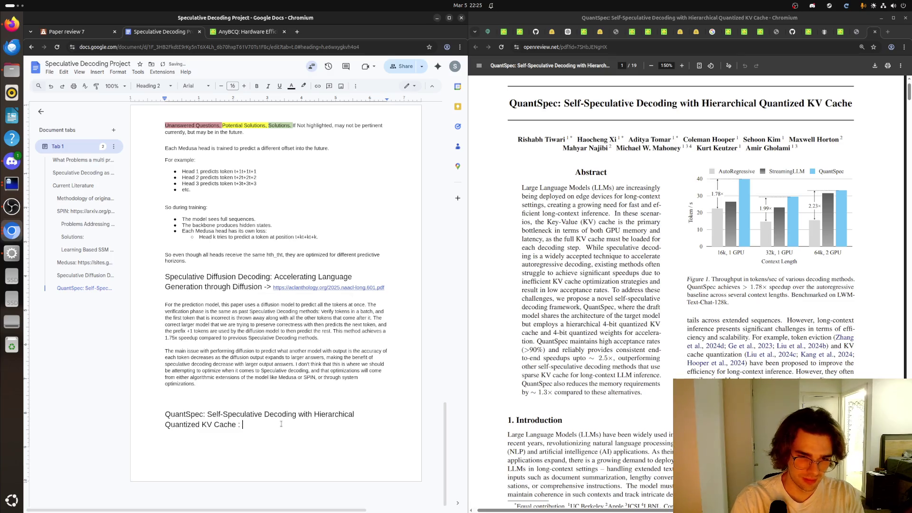
{"action": "type", "text": "https://openreview.net/pdf?id=7SHbJENgHX"}
{"action": "key", "text": "Return"}
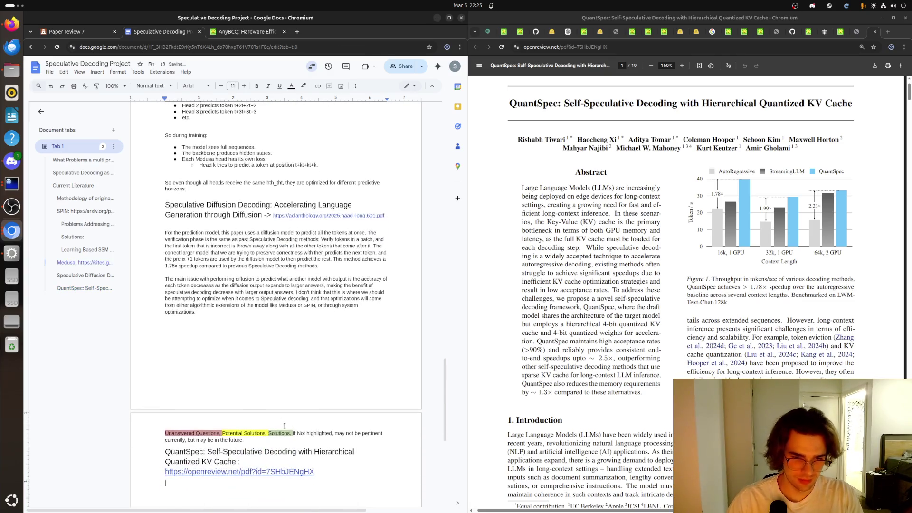
{"action": "left_click_drag", "start_coordinate": [314, 471], "coordinate": [164, 471]}
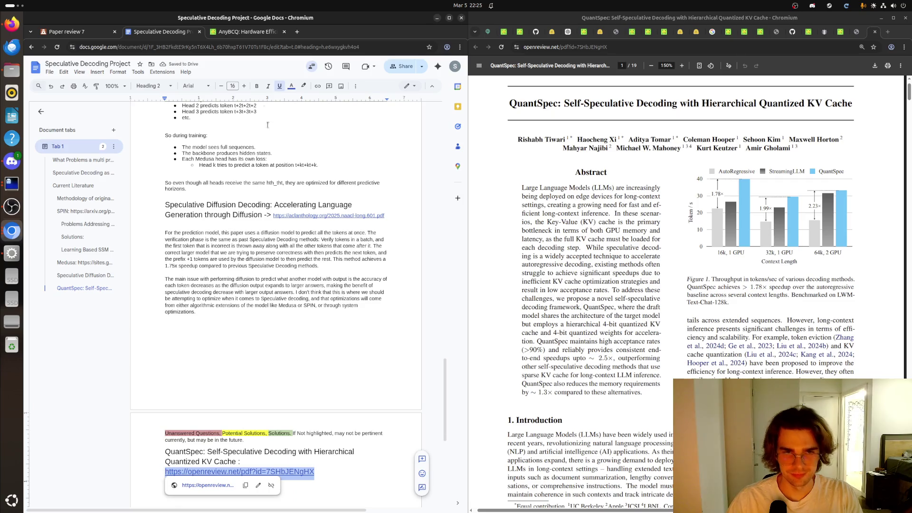
{"action": "left_click", "coordinate": [221, 86]}
{"action": "left_click", "coordinate": [221, 85]}
{"action": "left_click", "coordinate": [222, 86]}
{"action": "left_click", "coordinate": [221, 86]}
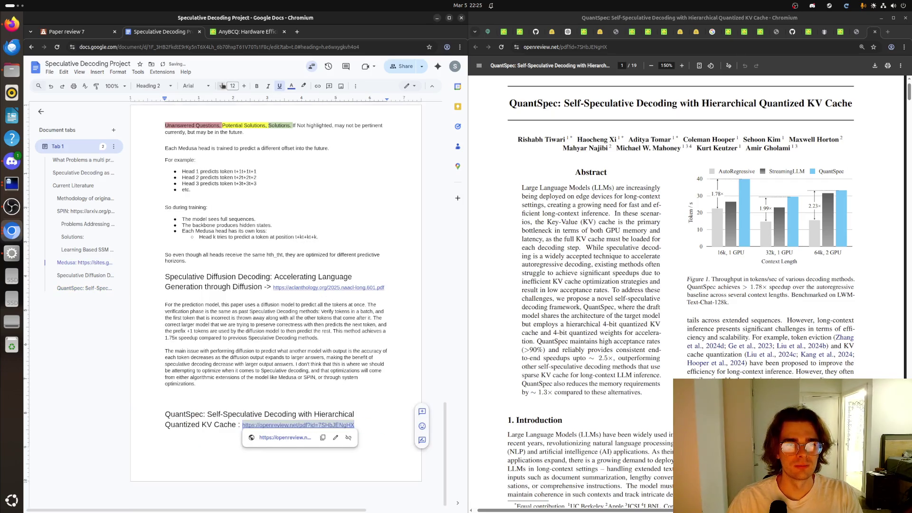
Step: Start the QuantSpec heading on a new page with an empty line below it
{"action": "left_click", "coordinate": [165, 414]}
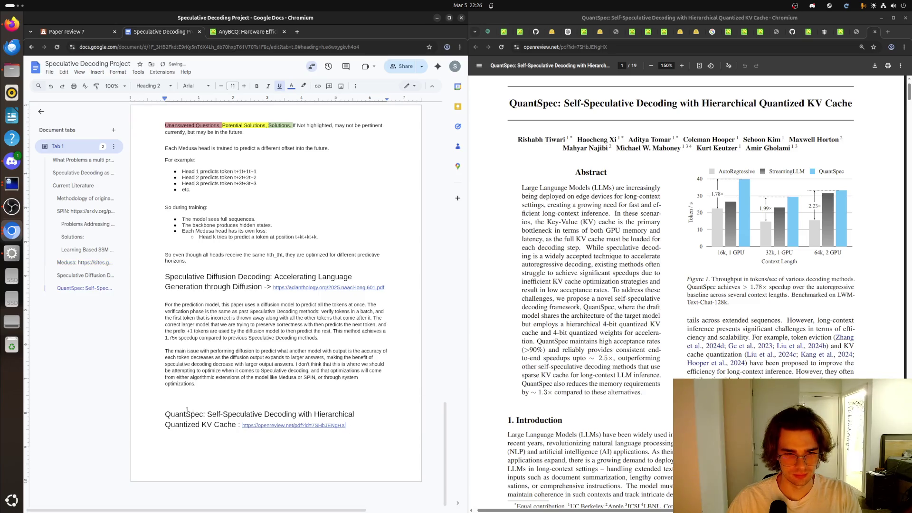
{"action": "key", "text": "ctrl+v"}
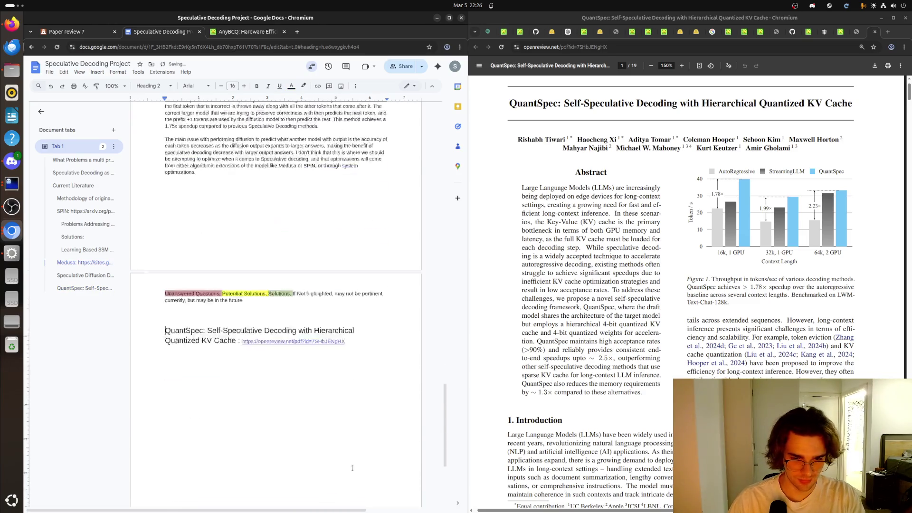
{"action": "key", "text": "ctrl+Return"}
{"action": "left_click", "coordinate": [249, 256]}
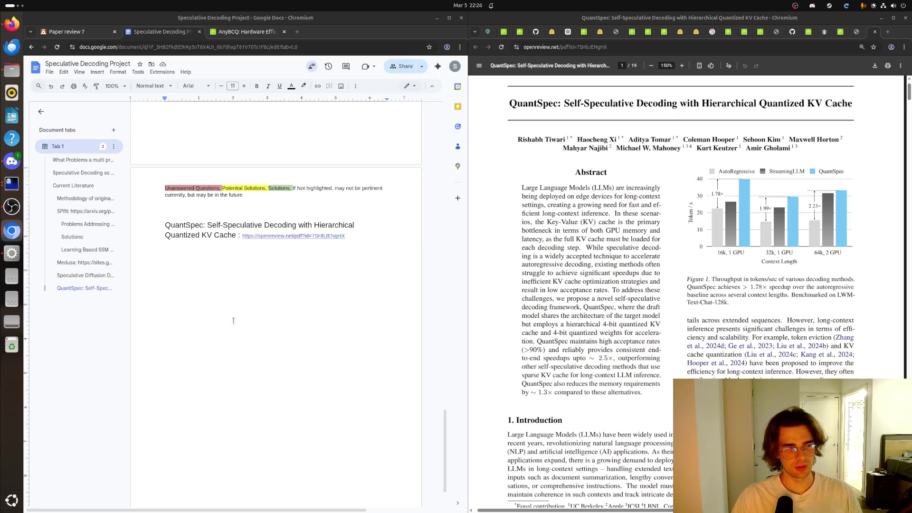
{"action": "left_click", "coordinate": [291, 258]}
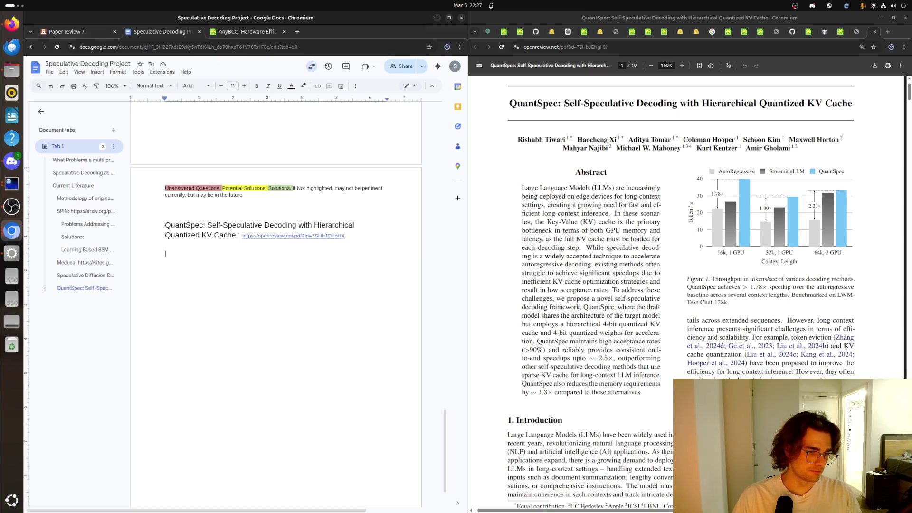
{"action": "key", "text": "alt+Tab"}
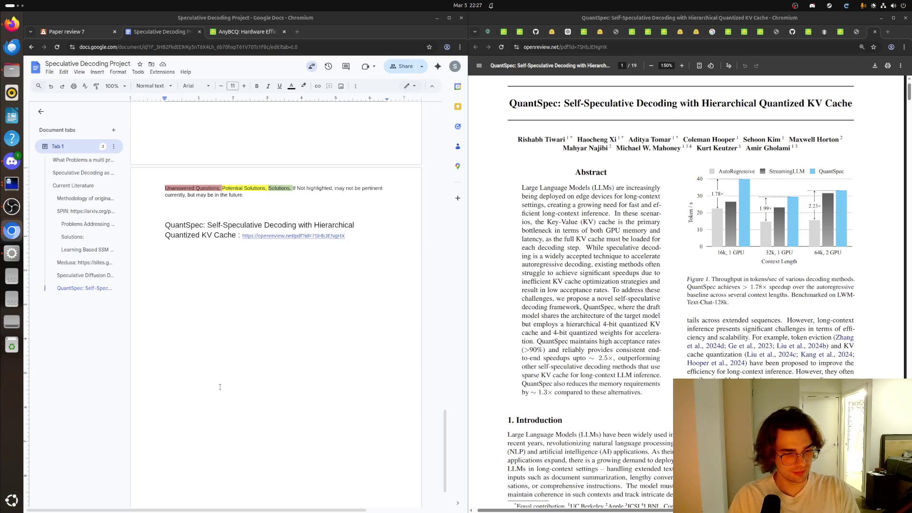
{"action": "left_click", "coordinate": [331, 255]}
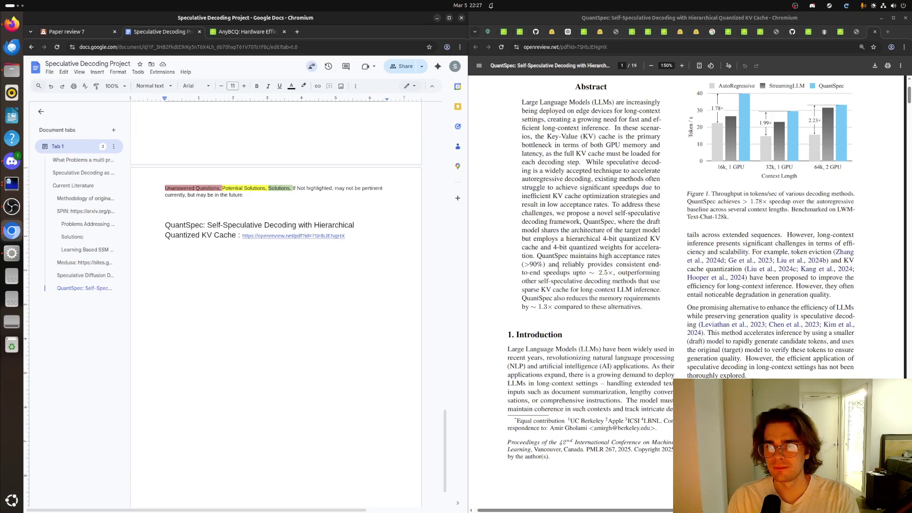
{"action": "scroll", "coordinate": [576, 312], "scroll_direction": "down", "scroll_amount": 5}
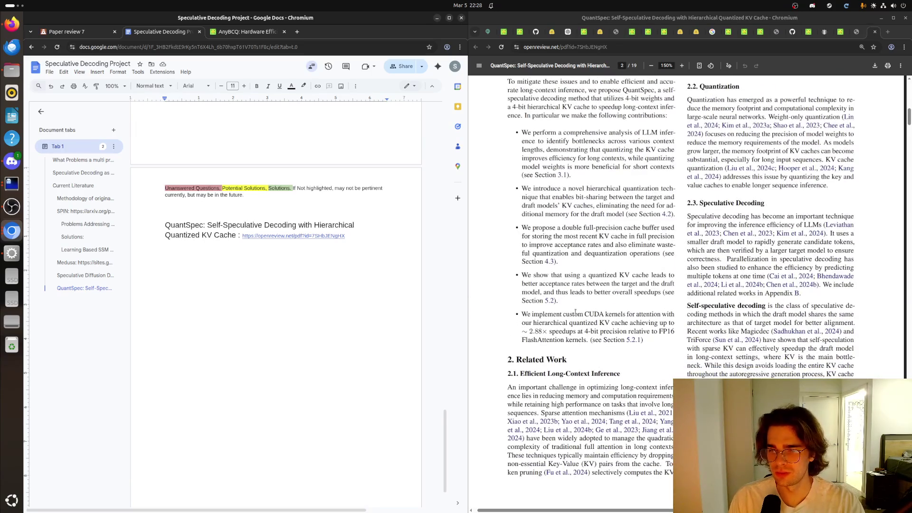
{"action": "scroll", "coordinate": [576, 312], "scroll_direction": "down", "scroll_amount": 3}
{"action": "scroll", "coordinate": [578, 320], "scroll_direction": "down", "scroll_amount": 3}
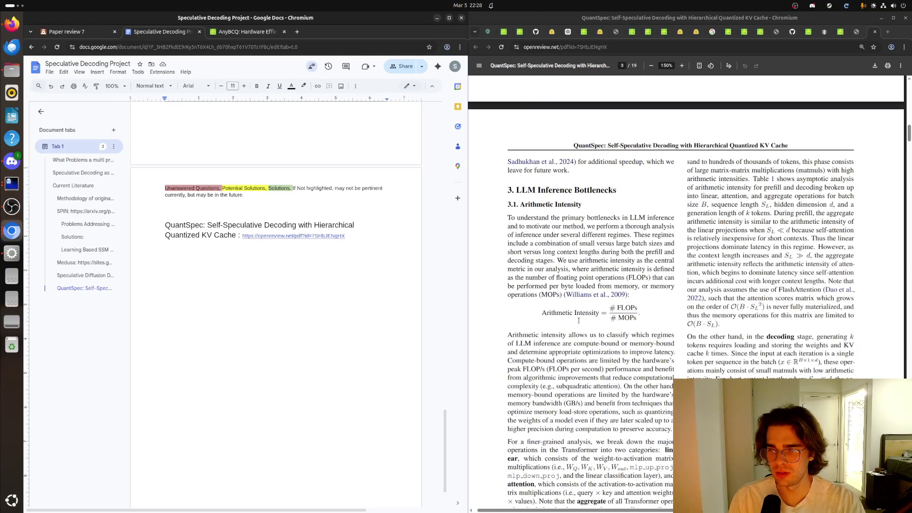
{"action": "scroll", "coordinate": [578, 320], "scroll_direction": "down", "scroll_amount": 3}
{"action": "scroll", "coordinate": [579, 320], "scroll_direction": "down", "scroll_amount": 2}
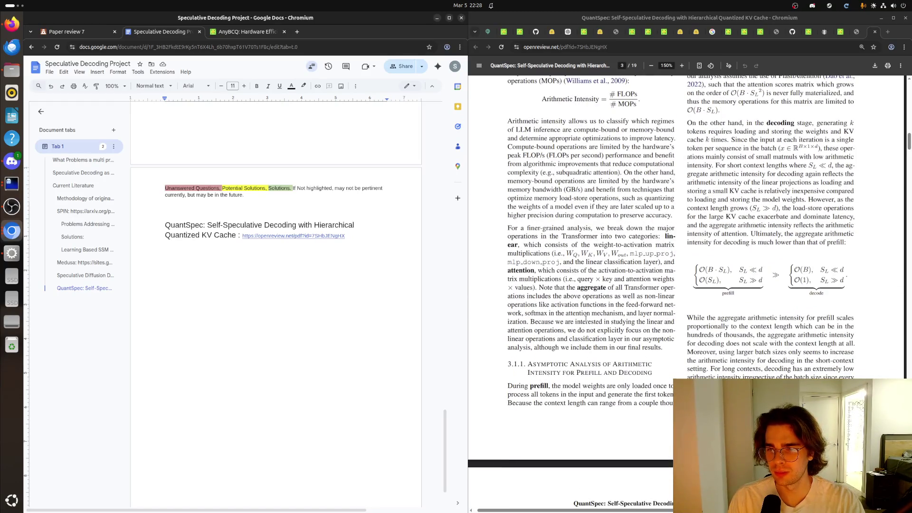
{"action": "scroll", "coordinate": [587, 320], "scroll_direction": "down", "scroll_amount": 2}
{"action": "scroll", "coordinate": [596, 292], "scroll_direction": "down", "scroll_amount": 1}
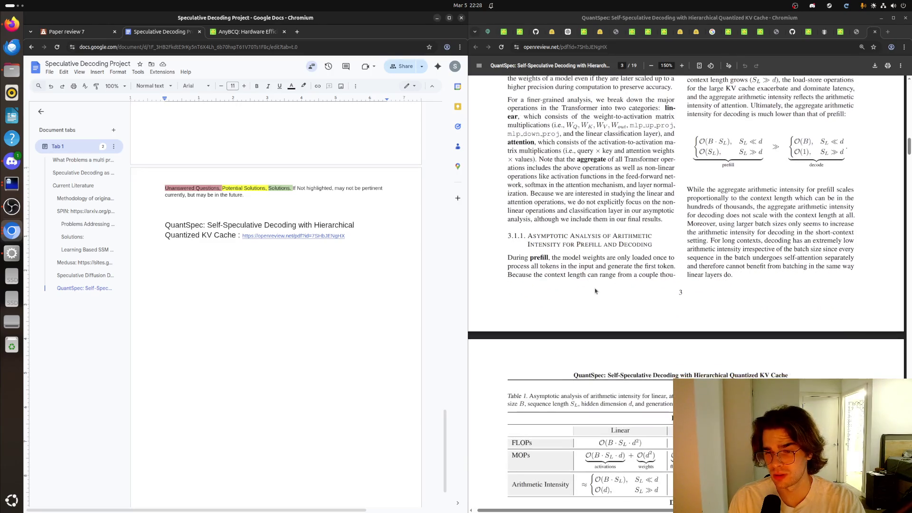
{"action": "scroll", "coordinate": [596, 291], "scroll_direction": "down", "scroll_amount": 3}
{"action": "scroll", "coordinate": [594, 292], "scroll_direction": "down", "scroll_amount": 3}
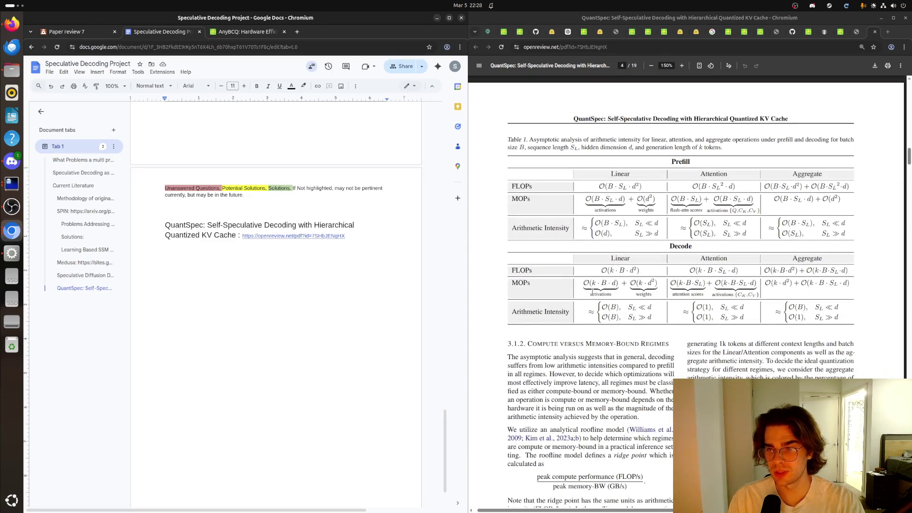
{"action": "scroll", "coordinate": [590, 298], "scroll_direction": "up", "scroll_amount": 1}
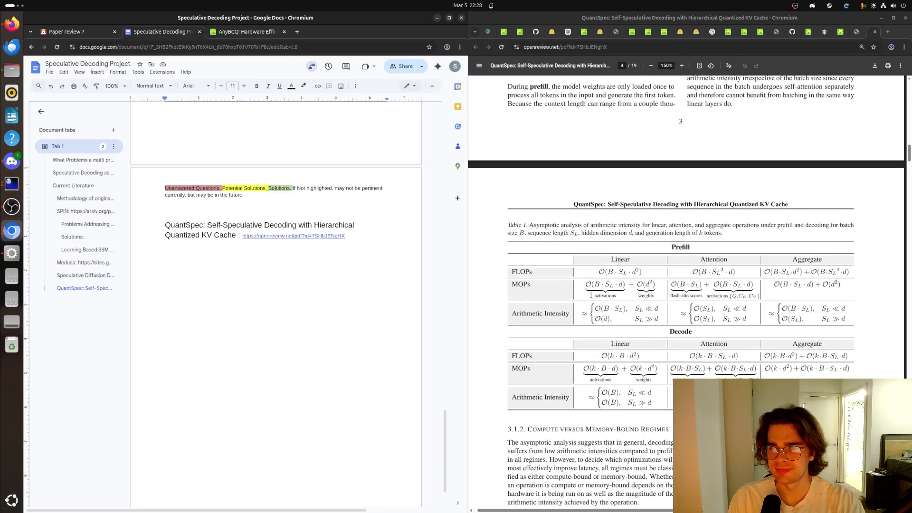
{"action": "scroll", "coordinate": [591, 298], "scroll_direction": "down", "scroll_amount": 2}
{"action": "scroll", "coordinate": [590, 297], "scroll_direction": "down", "scroll_amount": 3}
{"action": "scroll", "coordinate": [591, 298], "scroll_direction": "down", "scroll_amount": 3}
{"action": "scroll", "coordinate": [588, 298], "scroll_direction": "down", "scroll_amount": 3}
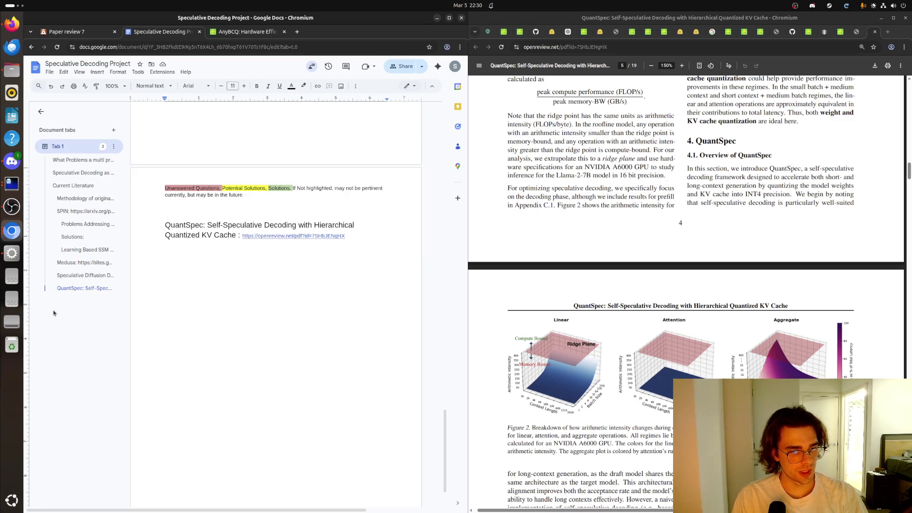
{"action": "scroll", "coordinate": [499, 324], "scroll_direction": "up", "scroll_amount": 5}
{"action": "scroll", "coordinate": [514, 325], "scroll_direction": "up", "scroll_amount": 5}
{"action": "scroll", "coordinate": [521, 322], "scroll_direction": "up", "scroll_amount": 5}
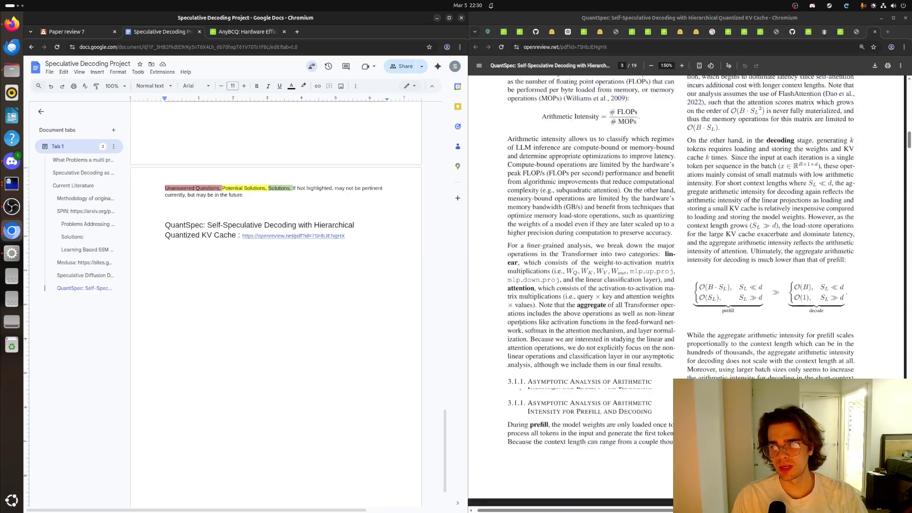
{"action": "scroll", "coordinate": [521, 323], "scroll_direction": "up", "scroll_amount": 5}
{"action": "scroll", "coordinate": [520, 323], "scroll_direction": "up", "scroll_amount": 5}
{"action": "scroll", "coordinate": [521, 322], "scroll_direction": "up", "scroll_amount": 5}
Step: Switch from the QuantSpec paper to its ICML poster tab
{"action": "left_click", "coordinate": [858, 33]}
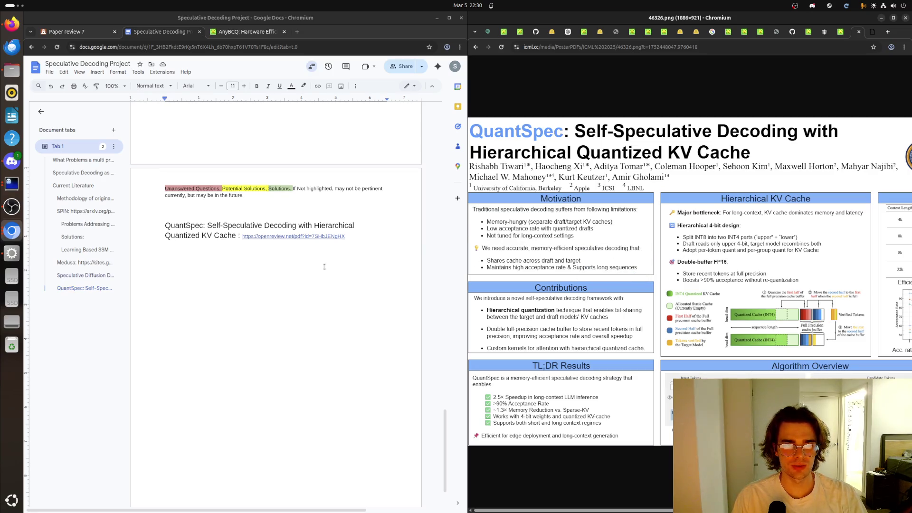
{"action": "scroll", "coordinate": [324, 267], "scroll_direction": "up", "scroll_amount": 5}
{"action": "scroll", "coordinate": [314, 270], "scroll_direction": "up", "scroll_amount": 5}
{"action": "scroll", "coordinate": [299, 273], "scroll_direction": "up", "scroll_amount": 5}
{"action": "scroll", "coordinate": [288, 276], "scroll_direction": "up", "scroll_amount": 3}
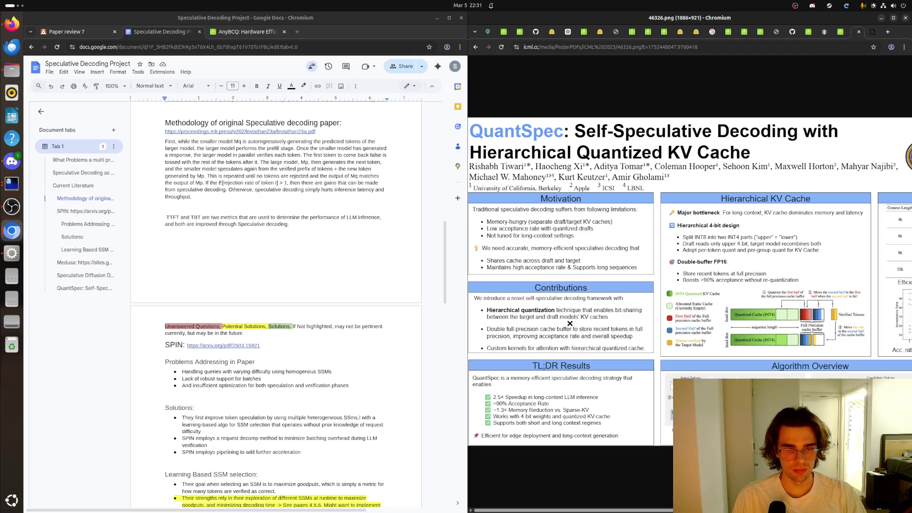
{"action": "scroll", "coordinate": [296, 326], "scroll_direction": "down", "scroll_amount": 3}
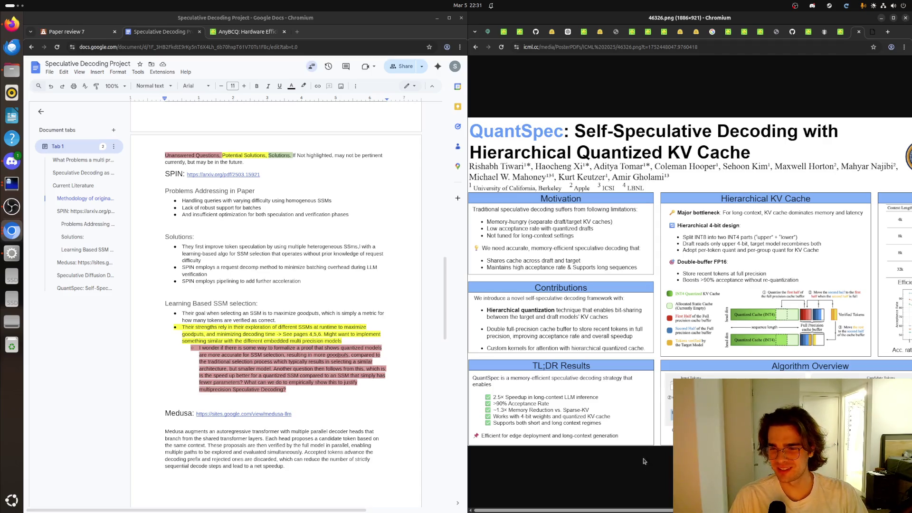
{"action": "scroll", "coordinate": [647, 503], "scroll_direction": "right", "scroll_amount": 5}
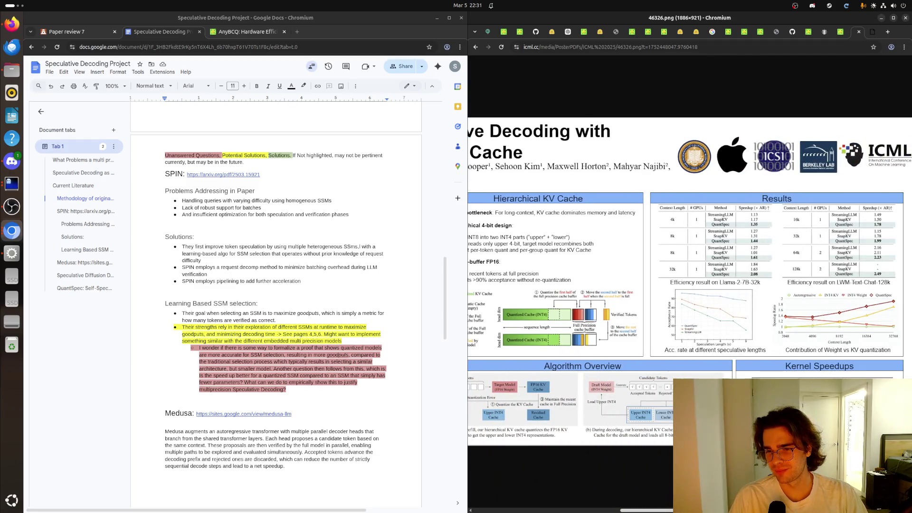
{"action": "scroll", "coordinate": [539, 457], "scroll_direction": "left", "scroll_amount": 5}
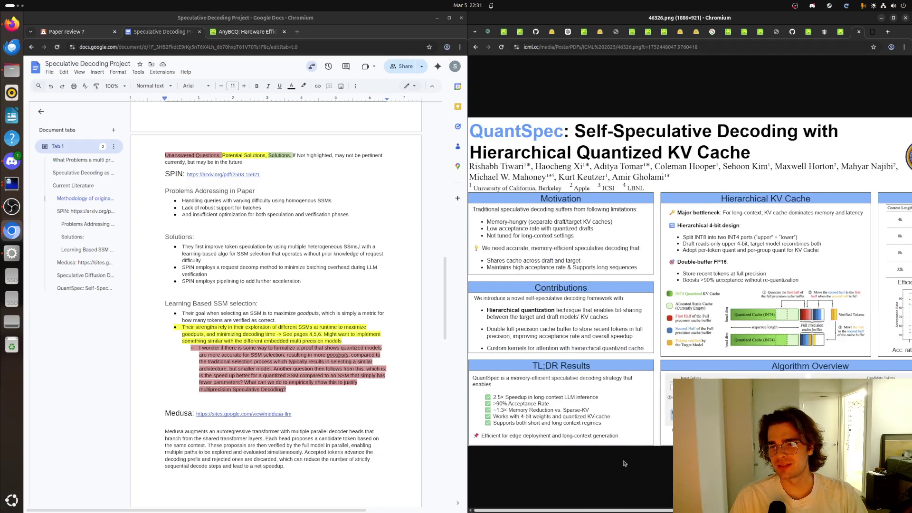
{"action": "scroll", "coordinate": [538, 460], "scroll_direction": "right", "scroll_amount": 3}
{"action": "scroll", "coordinate": [538, 461], "scroll_direction": "right", "scroll_amount": 3}
{"action": "scroll", "coordinate": [533, 469], "scroll_direction": "left", "scroll_amount": 5}
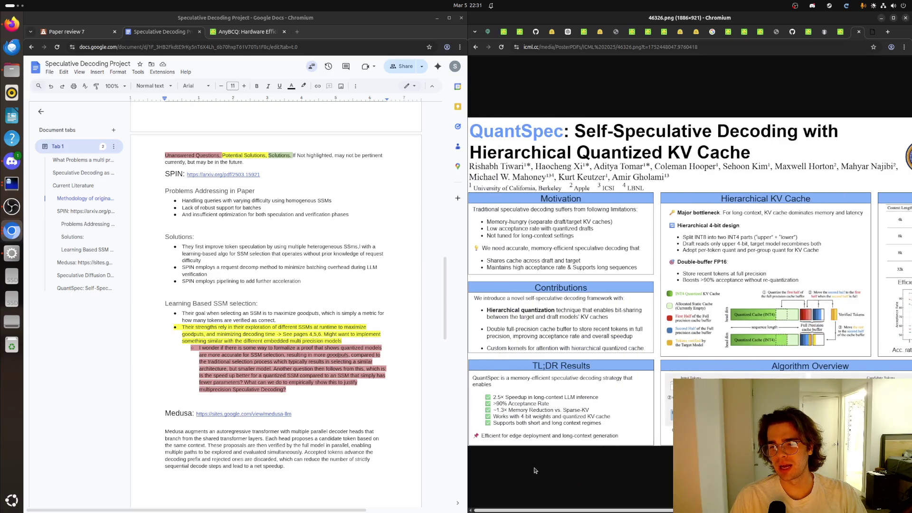
{"action": "scroll", "coordinate": [592, 476], "scroll_direction": "right", "scroll_amount": 1}
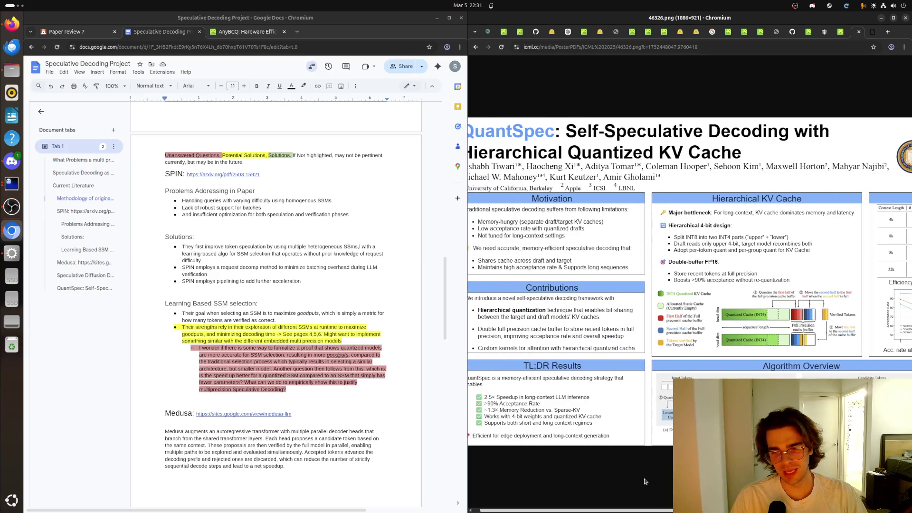
{"action": "scroll", "coordinate": [645, 482], "scroll_direction": "right", "scroll_amount": 5}
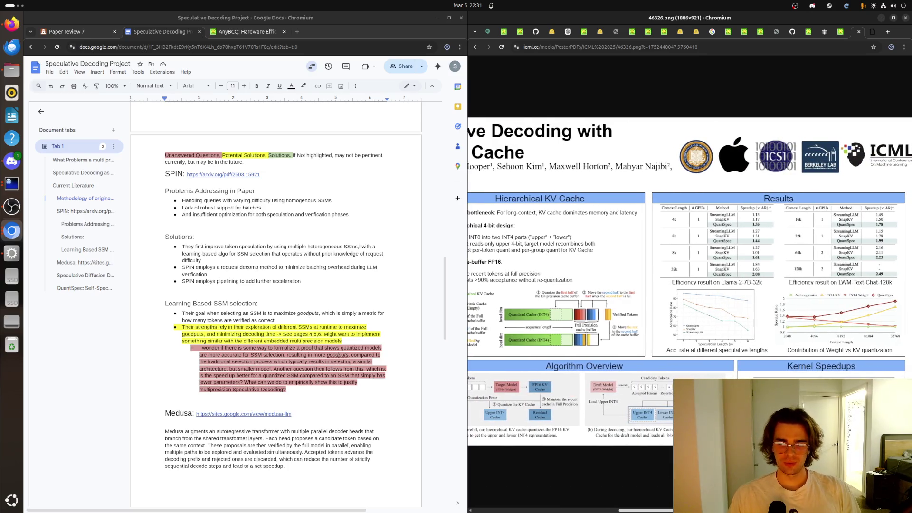
{"action": "scroll", "coordinate": [641, 501], "scroll_direction": "left", "scroll_amount": 5}
{"action": "scroll", "coordinate": [641, 502], "scroll_direction": "left", "scroll_amount": 1}
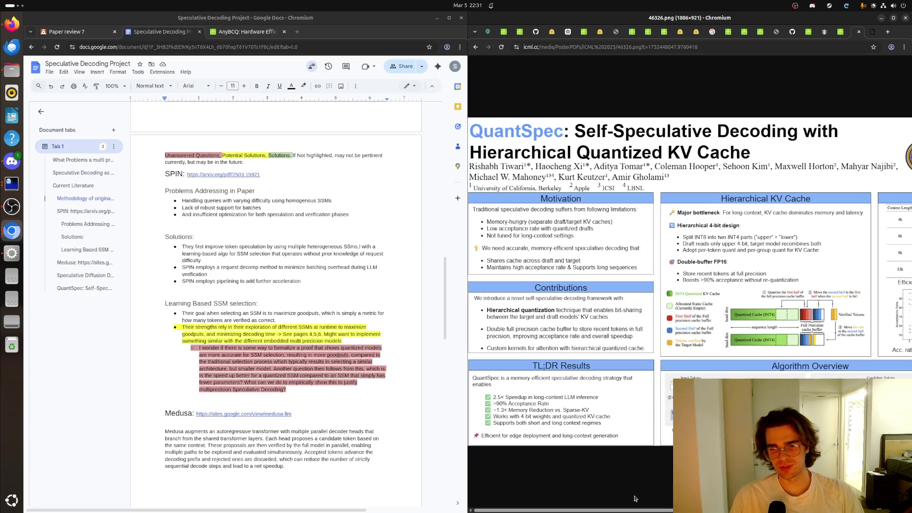
{"action": "key", "text": "ctrl+w"}
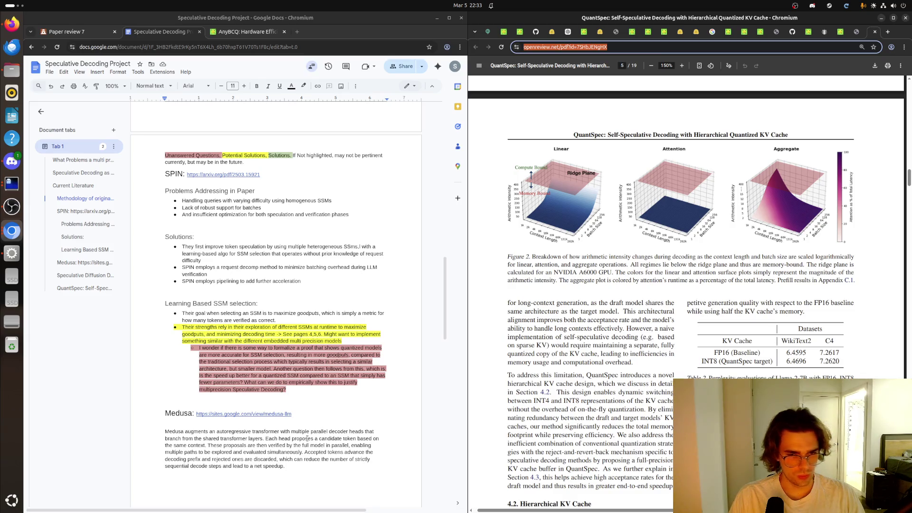
{"action": "scroll", "coordinate": [576, 369], "scroll_direction": "down", "scroll_amount": 3}
{"action": "scroll", "coordinate": [348, 403], "scroll_direction": "down", "scroll_amount": 1}
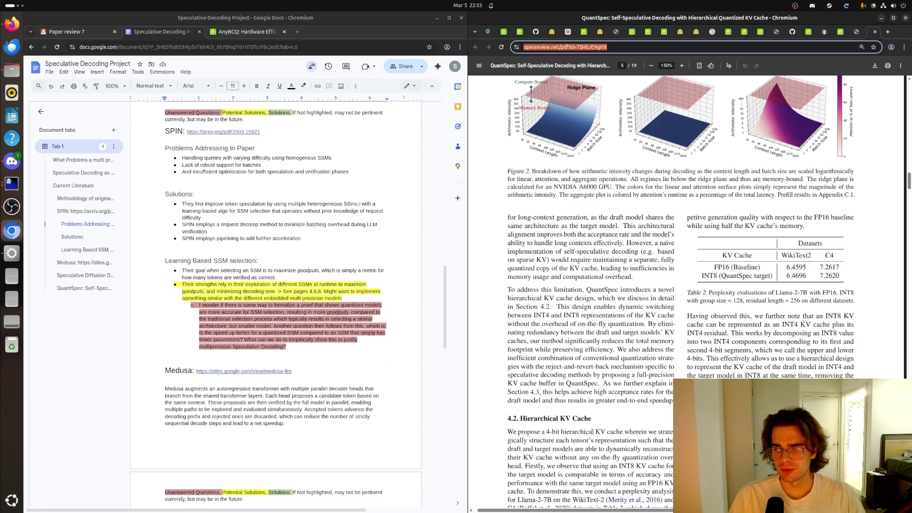
{"action": "scroll", "coordinate": [597, 433], "scroll_direction": "down", "scroll_amount": 2}
{"action": "scroll", "coordinate": [593, 435], "scroll_direction": "down", "scroll_amount": 3}
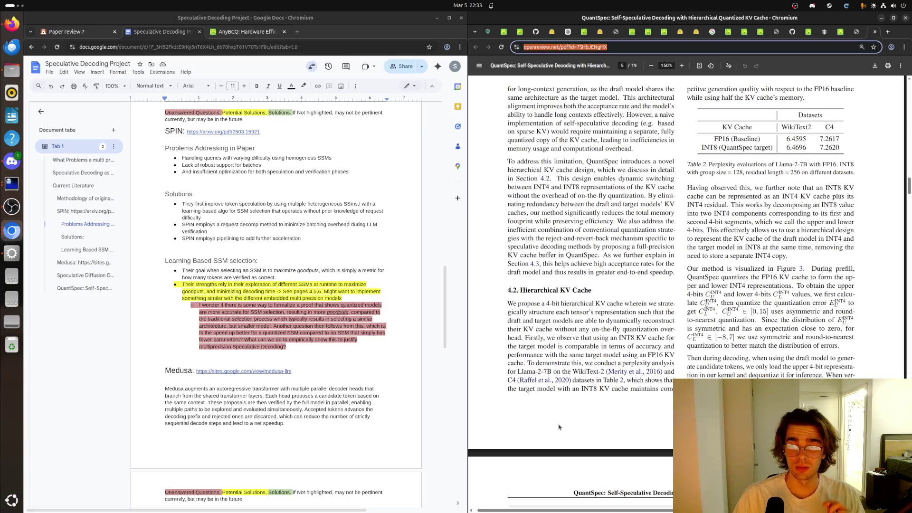
{"action": "left_click_drag", "start_coordinate": [528, 337], "coordinate": [629, 338]}
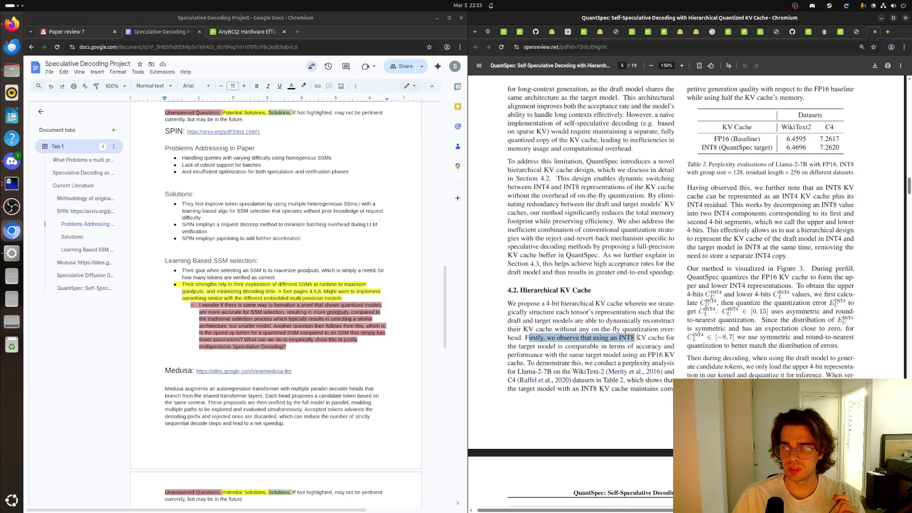
{"action": "left_click_drag", "start_coordinate": [629, 339], "coordinate": [615, 348]}
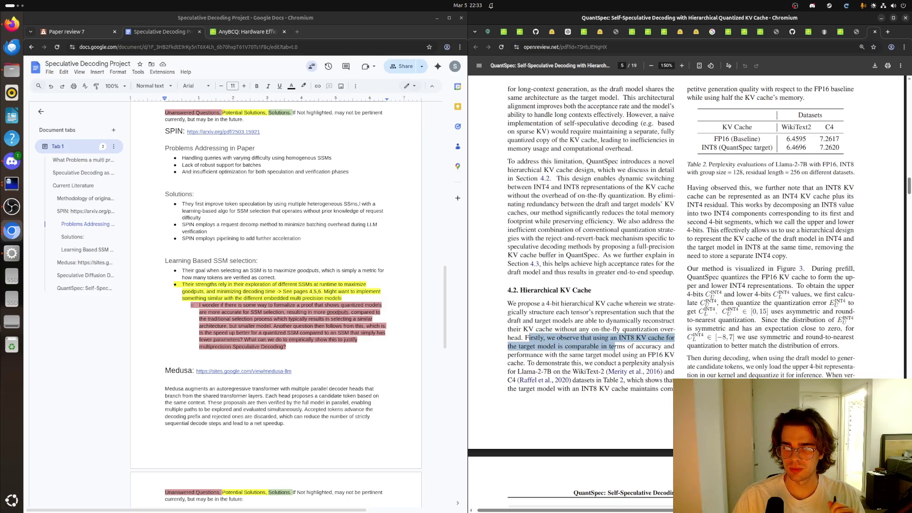
{"action": "left_click", "coordinate": [613, 346]}
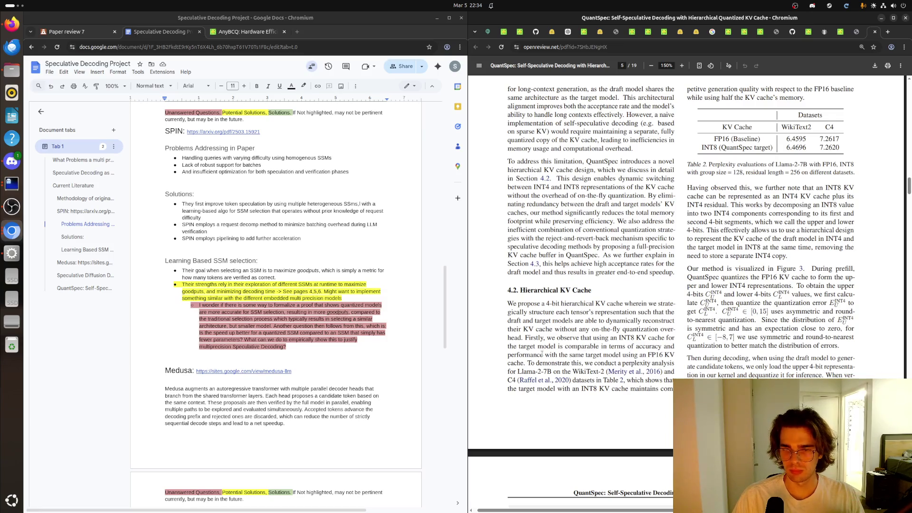
{"action": "mouse_move", "coordinate": [529, 363]}
{"action": "left_mouse_down"}
{"action": "mouse_move", "coordinate": [673, 364]}
{"action": "mouse_move", "coordinate": [572, 372]}
{"action": "mouse_move", "coordinate": [663, 372]}
{"action": "mouse_move", "coordinate": [606, 380]}
{"action": "mouse_move", "coordinate": [670, 382]}
{"action": "mouse_move", "coordinate": [602, 389]}
{"action": "left_mouse_up"}
{"action": "left_click", "coordinate": [619, 389]}
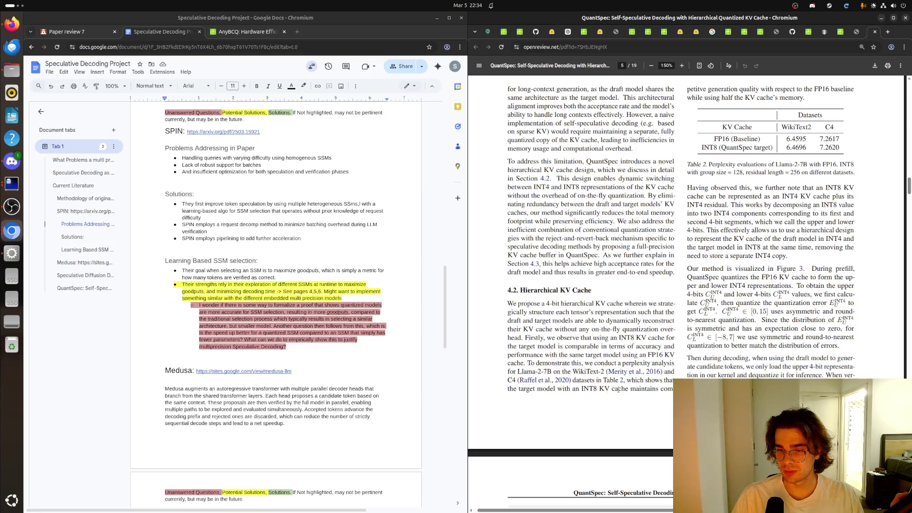
{"action": "scroll", "coordinate": [684, 299], "scroll_direction": "up", "scroll_amount": 3}
{"action": "scroll", "coordinate": [685, 299], "scroll_direction": "up", "scroll_amount": 2}
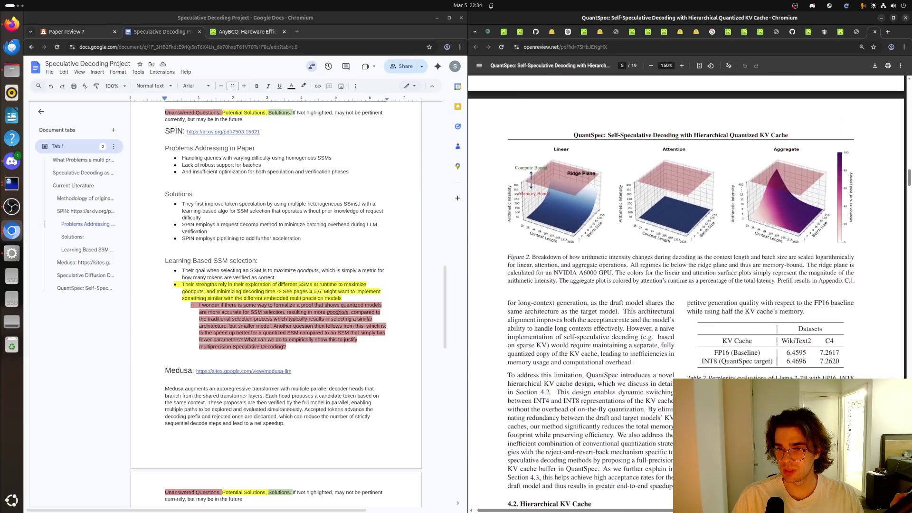
{"action": "scroll", "coordinate": [685, 299], "scroll_direction": "down", "scroll_amount": 1}
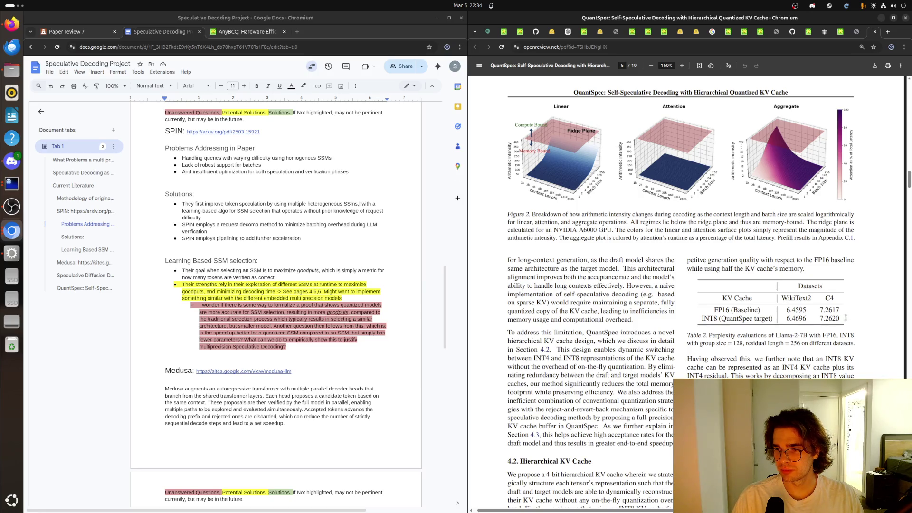
{"action": "left_click_drag", "start_coordinate": [843, 321], "coordinate": [785, 309]}
{"action": "left_click", "coordinate": [774, 299]}
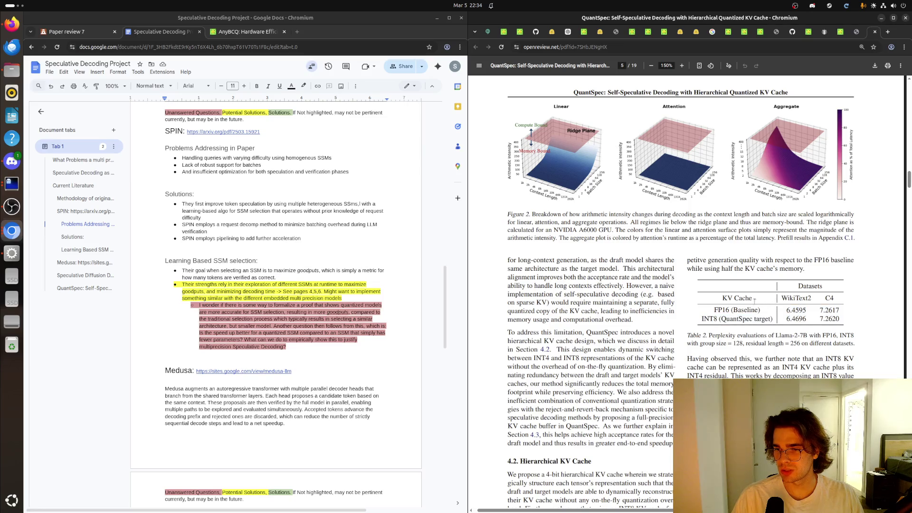
{"action": "scroll", "coordinate": [754, 300], "scroll_direction": "down", "scroll_amount": 1}
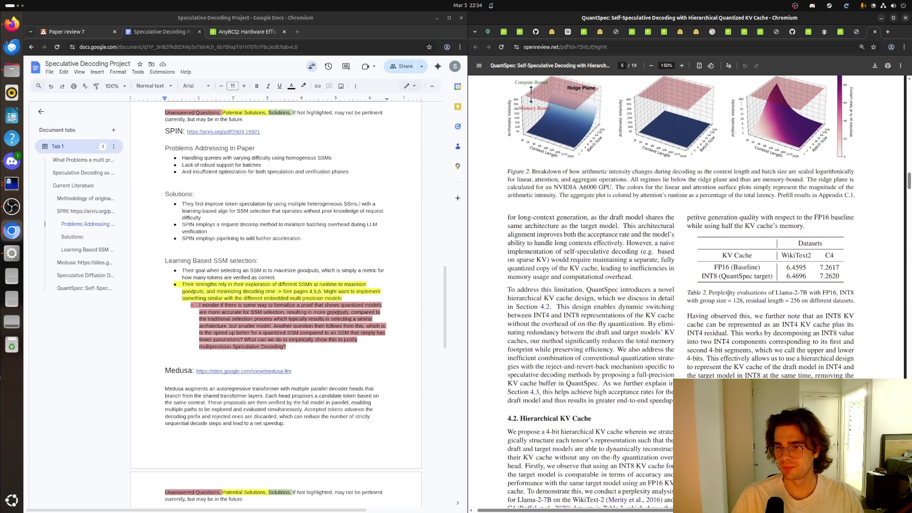
{"action": "scroll", "coordinate": [728, 292], "scroll_direction": "down", "scroll_amount": 1}
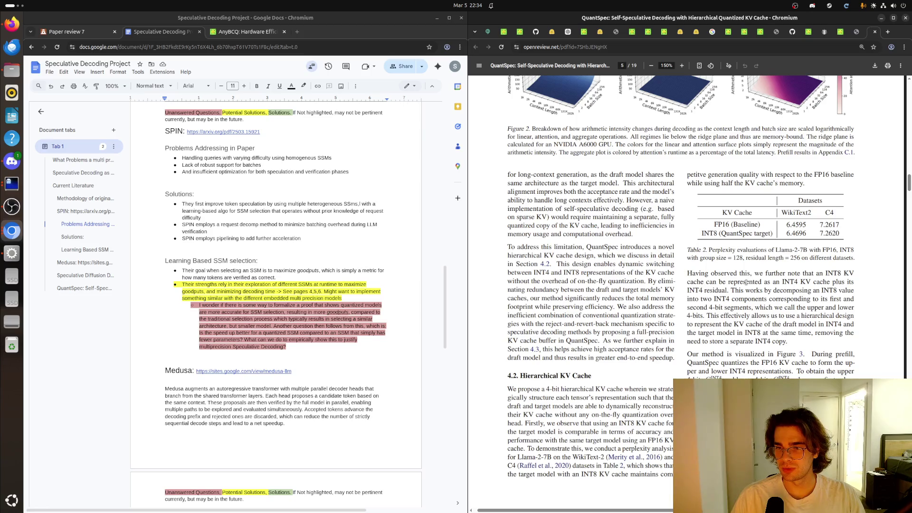
Step: Select the sentence about decomposing an INT8 value into two INT4 components
{"action": "left_click_drag", "start_coordinate": [812, 293], "coordinate": [766, 299]}
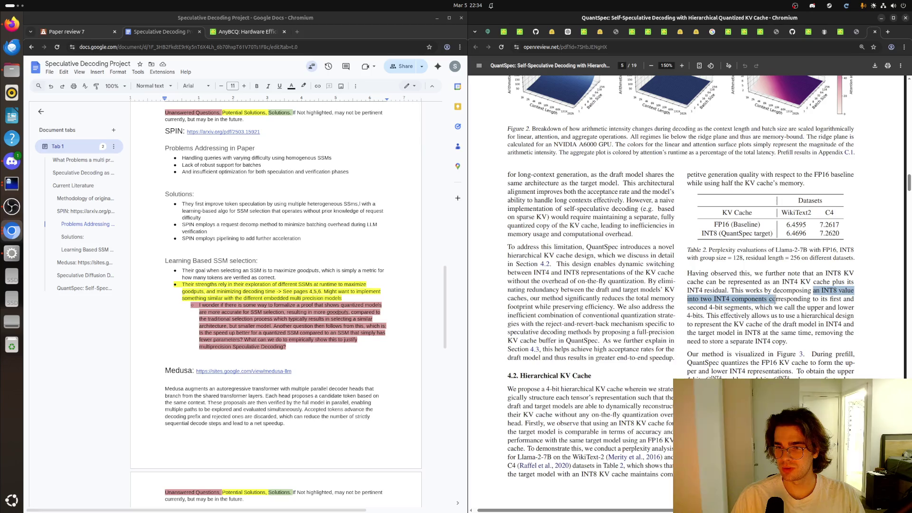
{"action": "left_click_drag", "start_coordinate": [767, 300], "coordinate": [856, 302]}
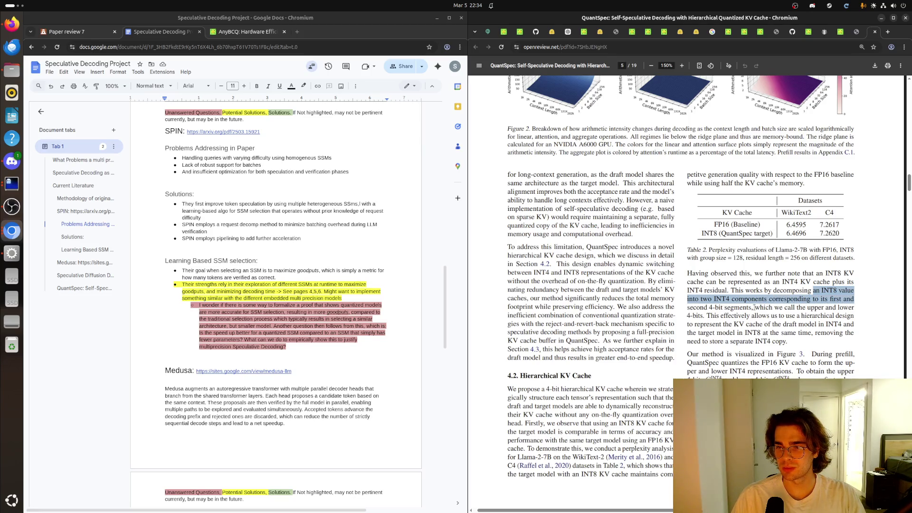
{"action": "scroll", "coordinate": [755, 307], "scroll_direction": "down", "scroll_amount": 2}
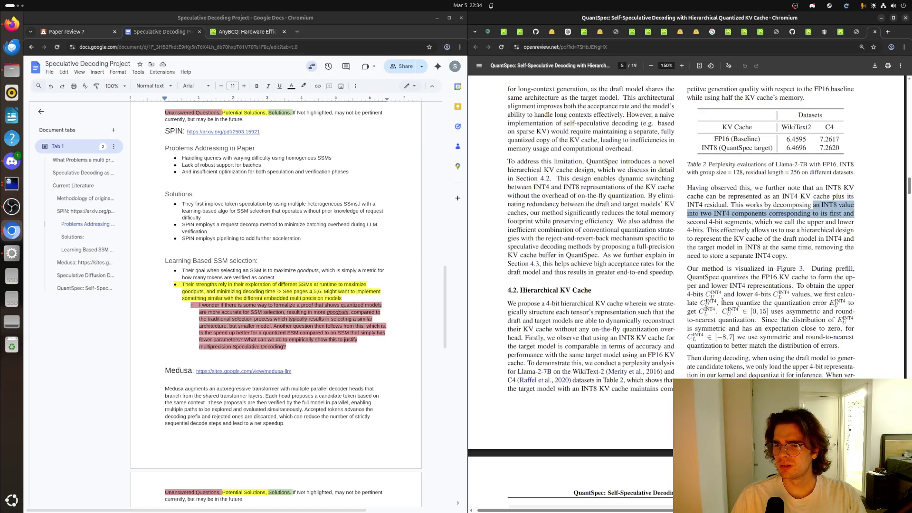
{"action": "scroll", "coordinate": [723, 302], "scroll_direction": "down", "scroll_amount": 5}
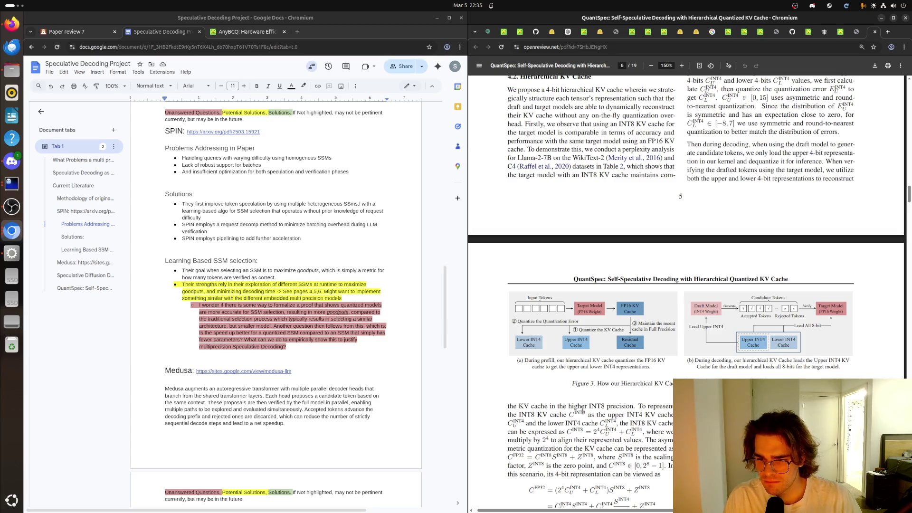
{"action": "scroll", "coordinate": [608, 385], "scroll_direction": "up", "scroll_amount": 2}
{"action": "scroll", "coordinate": [641, 342], "scroll_direction": "up", "scroll_amount": 2}
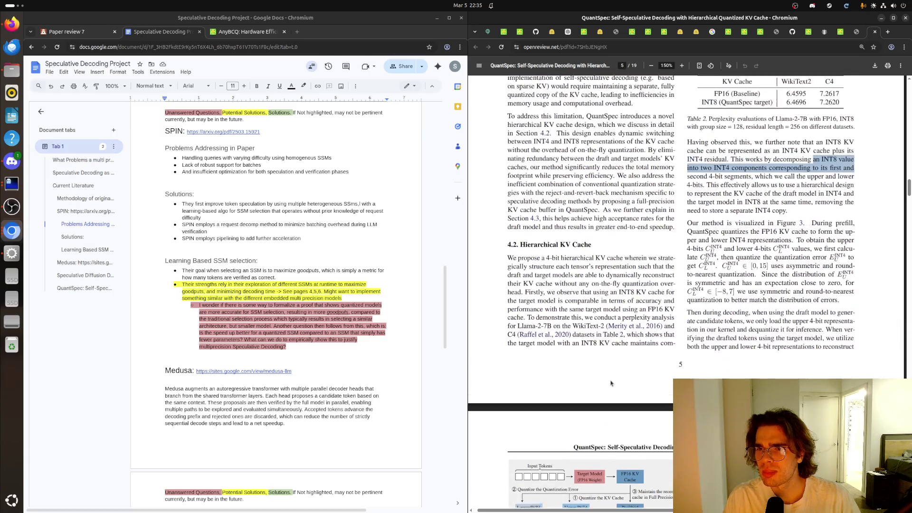
{"action": "scroll", "coordinate": [713, 300], "scroll_direction": "up", "scroll_amount": 1}
{"action": "scroll", "coordinate": [749, 276], "scroll_direction": "up", "scroll_amount": 1}
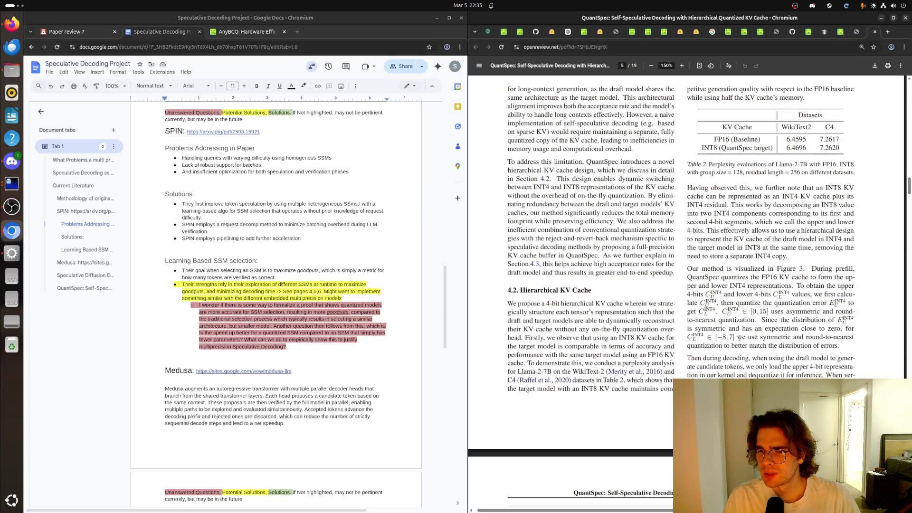
Step: Select the phrase on symmetric, round-to-nearest quantization in section 4.2
{"action": "left_click_drag", "start_coordinate": [740, 339], "coordinate": [754, 347]}
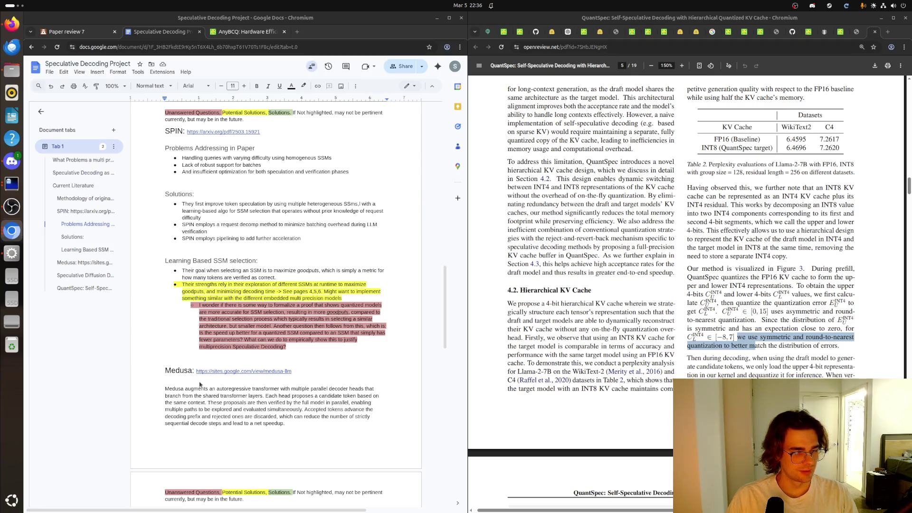
{"action": "scroll", "coordinate": [836, 302], "scroll_direction": "down", "scroll_amount": 1}
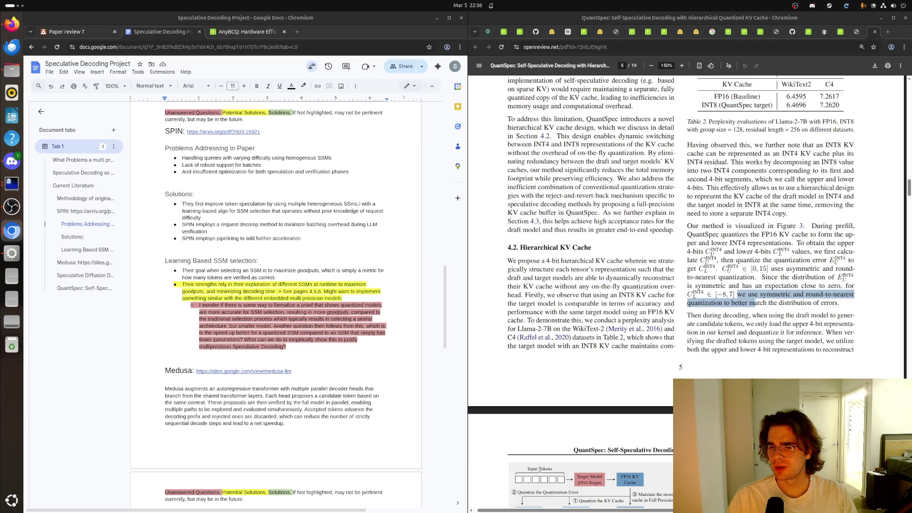
{"action": "scroll", "coordinate": [665, 398], "scroll_direction": "down", "scroll_amount": 2}
{"action": "scroll", "coordinate": [666, 398], "scroll_direction": "down", "scroll_amount": 1}
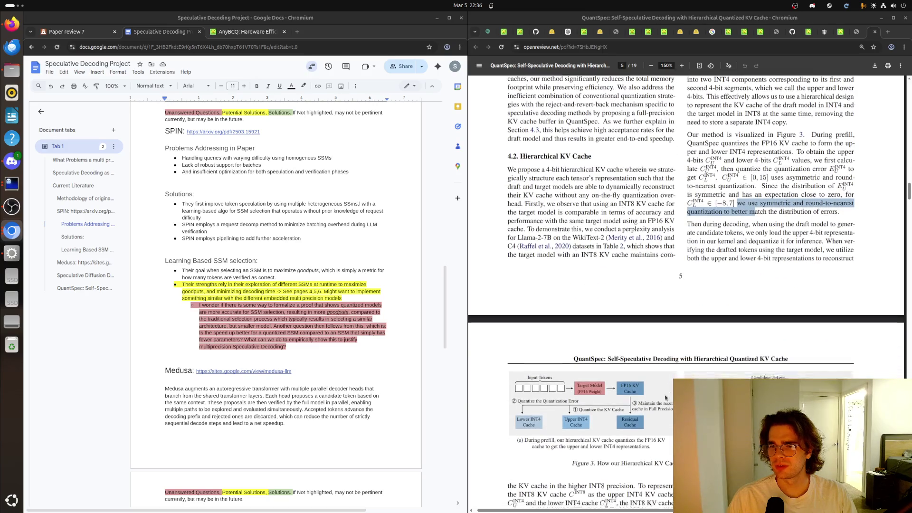
{"action": "scroll", "coordinate": [665, 397], "scroll_direction": "down", "scroll_amount": 2}
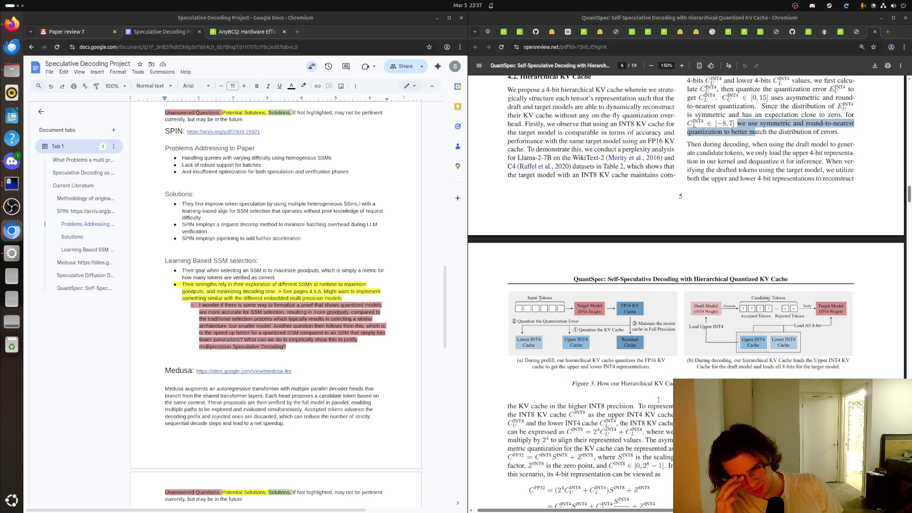
{"action": "scroll", "coordinate": [670, 374], "scroll_direction": "up", "scroll_amount": 3}
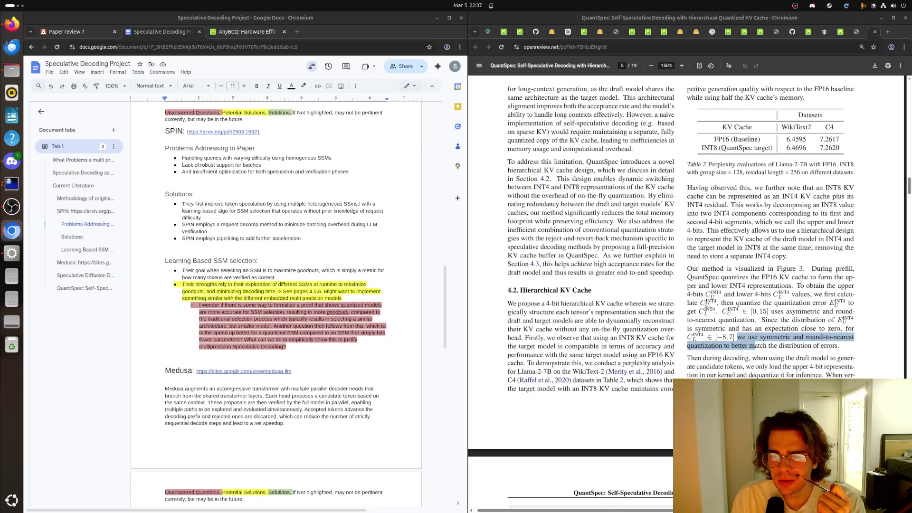
{"action": "scroll", "coordinate": [627, 385], "scroll_direction": "up", "scroll_amount": 2}
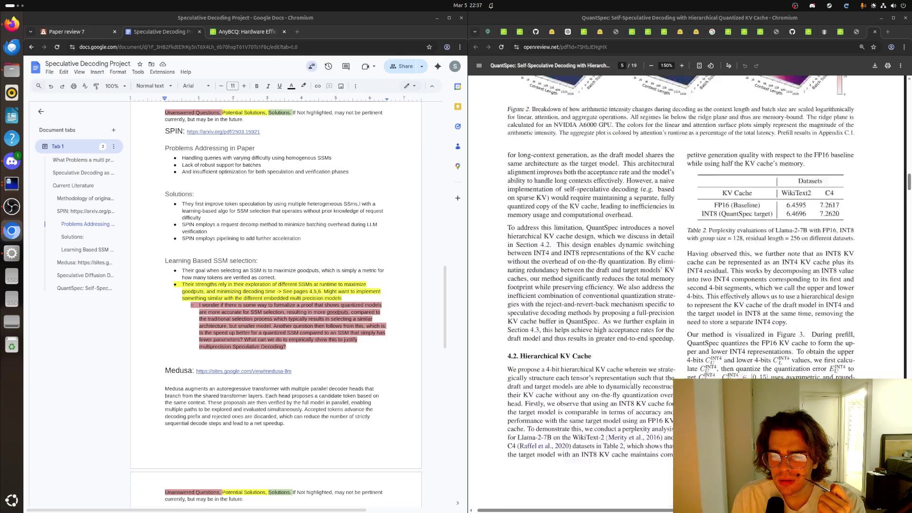
{"action": "scroll", "coordinate": [671, 371], "scroll_direction": "up", "scroll_amount": 3}
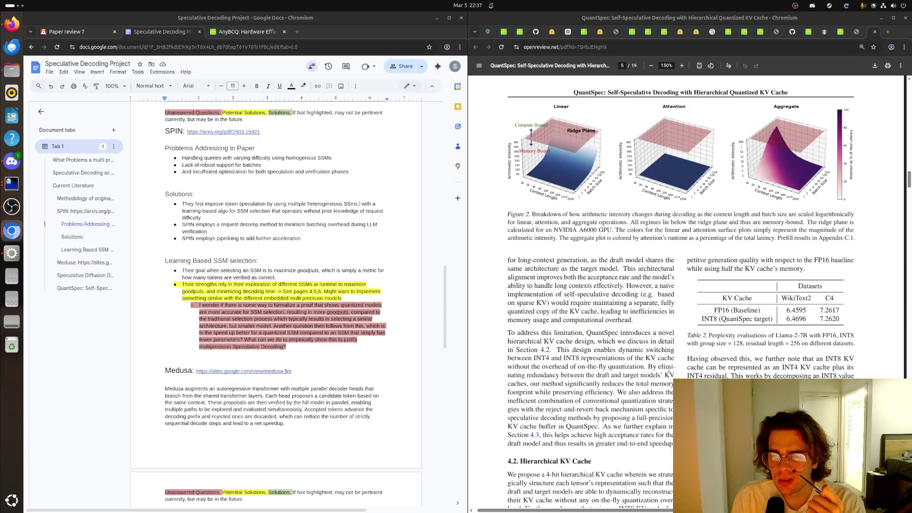
{"action": "scroll", "coordinate": [668, 374], "scroll_direction": "down", "scroll_amount": 3}
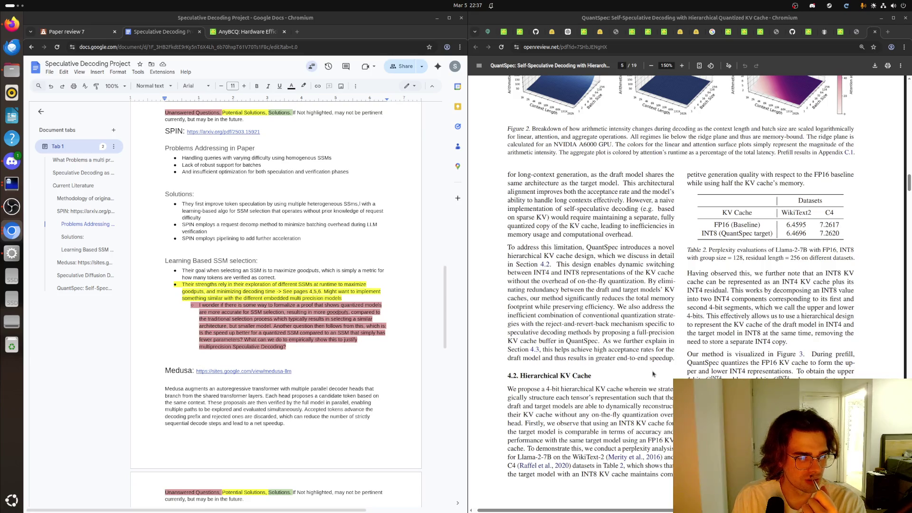
{"action": "scroll", "coordinate": [652, 373], "scroll_direction": "down", "scroll_amount": 2}
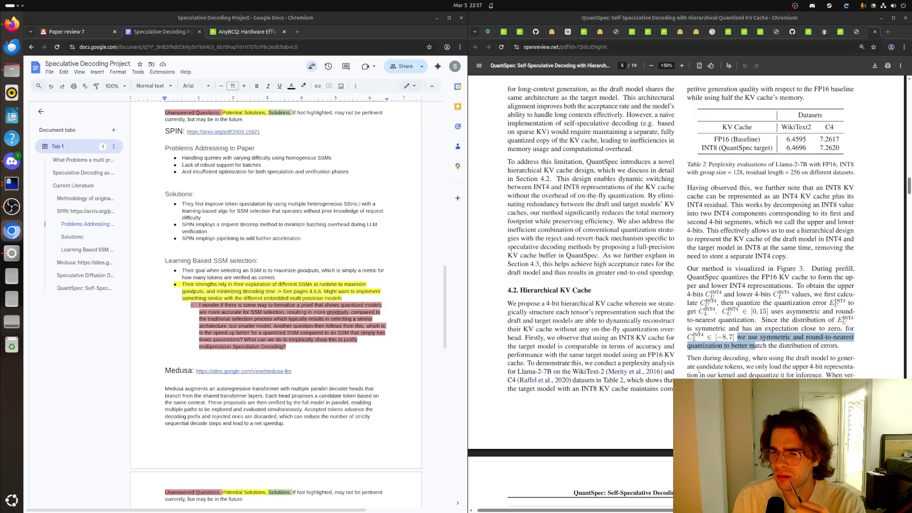
{"action": "scroll", "coordinate": [699, 370], "scroll_direction": "down", "scroll_amount": 3}
{"action": "scroll", "coordinate": [695, 371], "scroll_direction": "down", "scroll_amount": 1}
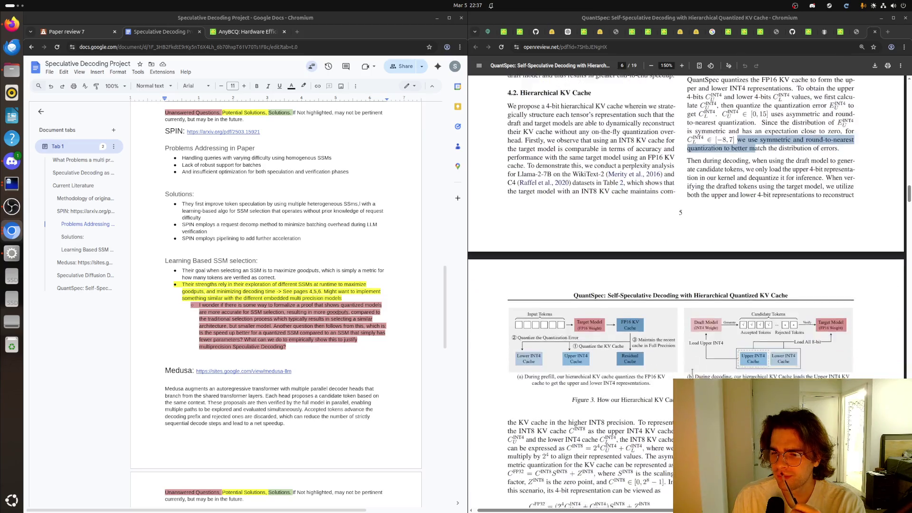
{"action": "scroll", "coordinate": [693, 371], "scroll_direction": "down", "scroll_amount": 1}
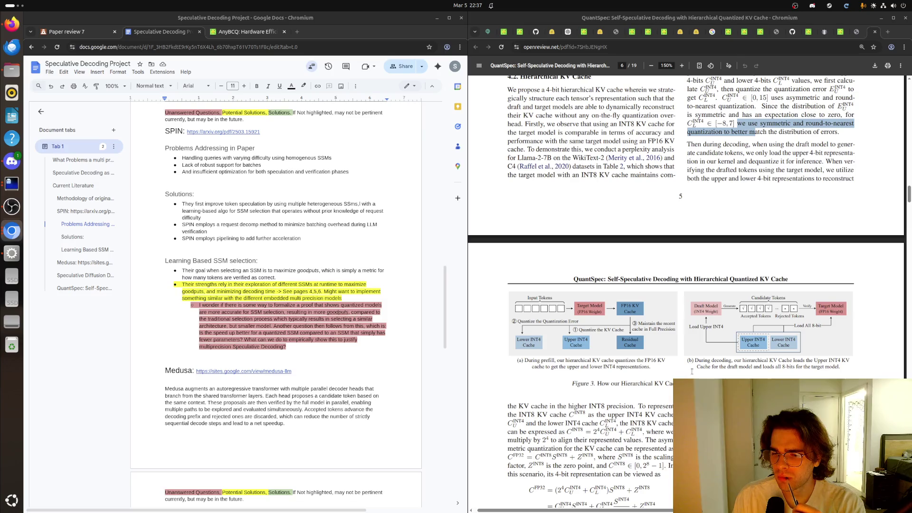
{"action": "scroll", "coordinate": [691, 371], "scroll_direction": "down", "scroll_amount": 2}
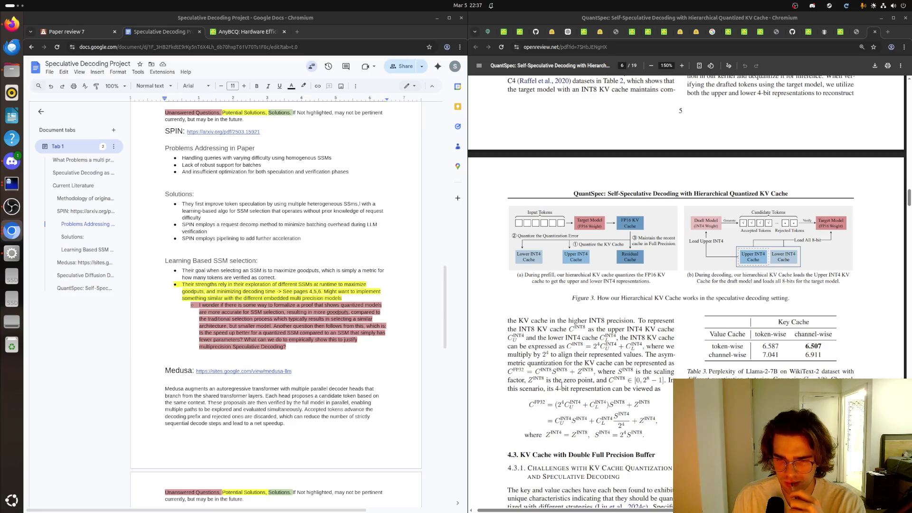
{"action": "scroll", "coordinate": [560, 383], "scroll_direction": "down", "scroll_amount": 2}
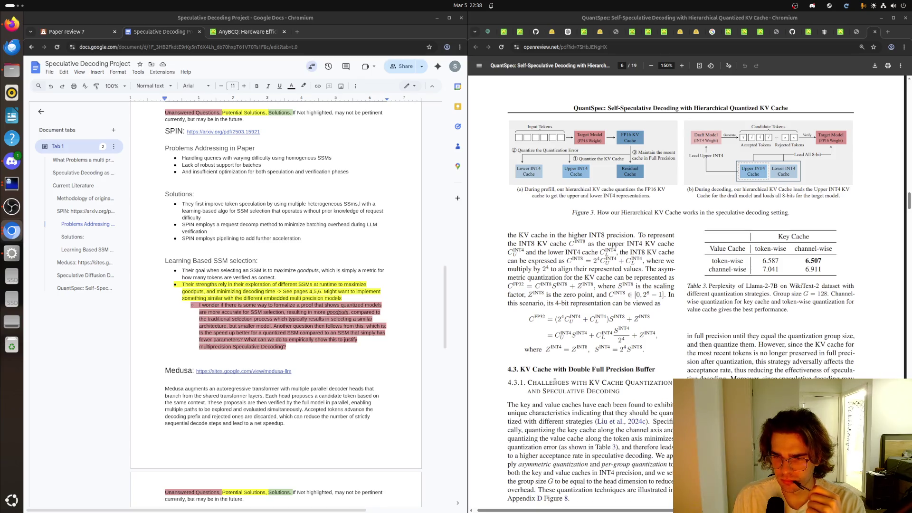
{"action": "scroll", "coordinate": [555, 383], "scroll_direction": "down", "scroll_amount": 2}
{"action": "scroll", "coordinate": [555, 382], "scroll_direction": "down", "scroll_amount": 1}
{"action": "scroll", "coordinate": [553, 382], "scroll_direction": "down", "scroll_amount": 1}
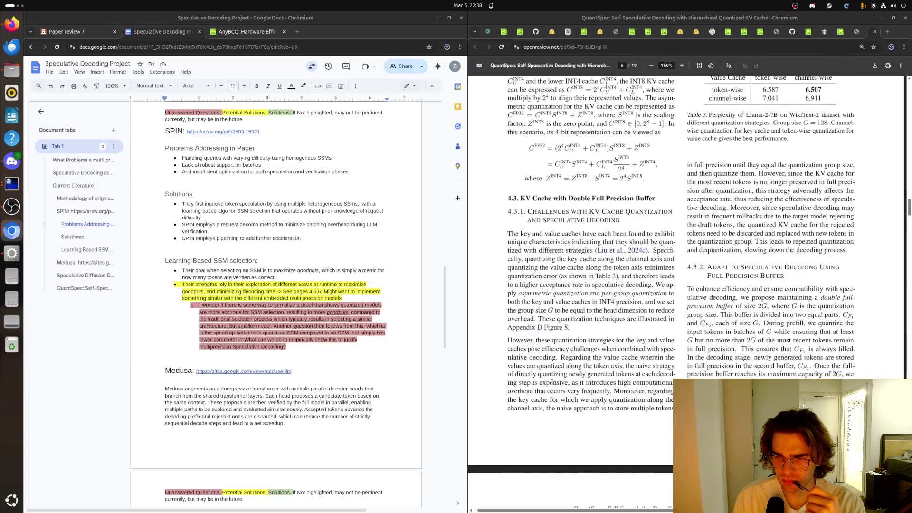
{"action": "scroll", "coordinate": [551, 383], "scroll_direction": "down", "scroll_amount": 2}
{"action": "scroll", "coordinate": [547, 381], "scroll_direction": "down", "scroll_amount": 2}
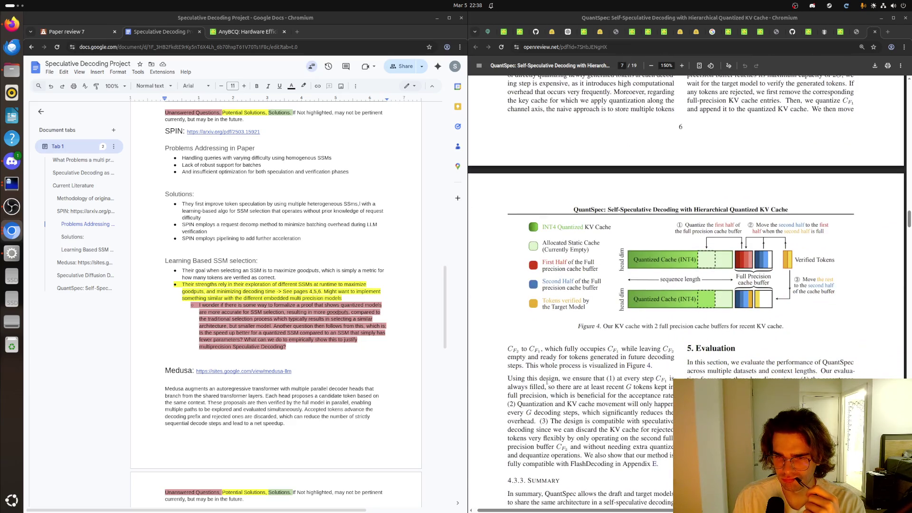
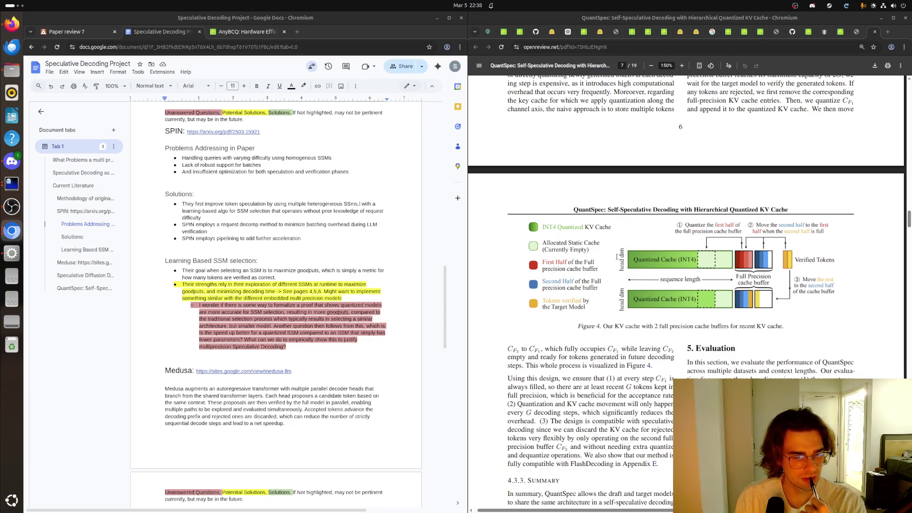
{"action": "scroll", "coordinate": [627, 402], "scroll_direction": "up", "scroll_amount": 1}
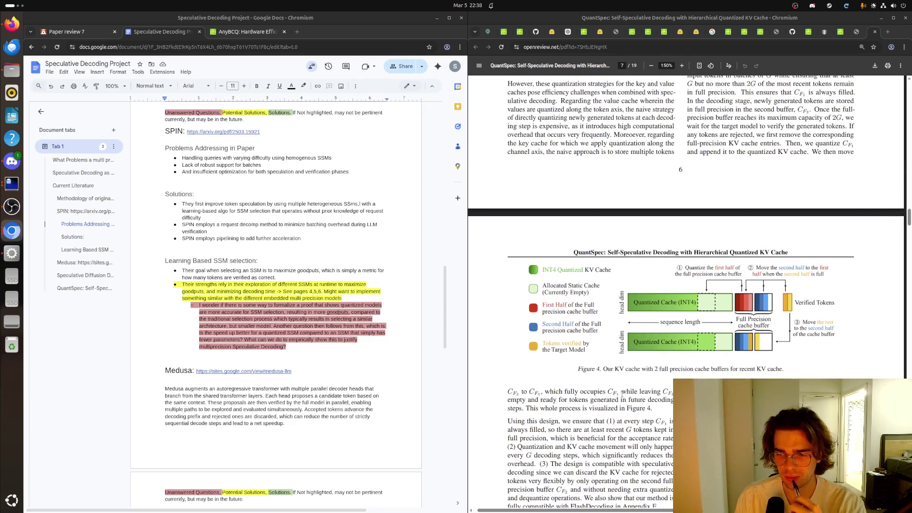
{"action": "scroll", "coordinate": [622, 395], "scroll_direction": "down", "scroll_amount": 2}
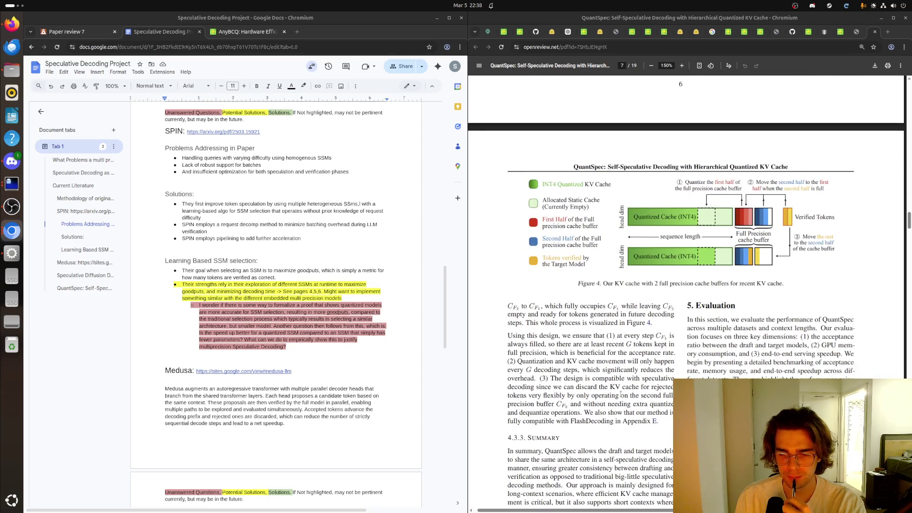
{"action": "scroll", "coordinate": [621, 396], "scroll_direction": "down", "scroll_amount": 3}
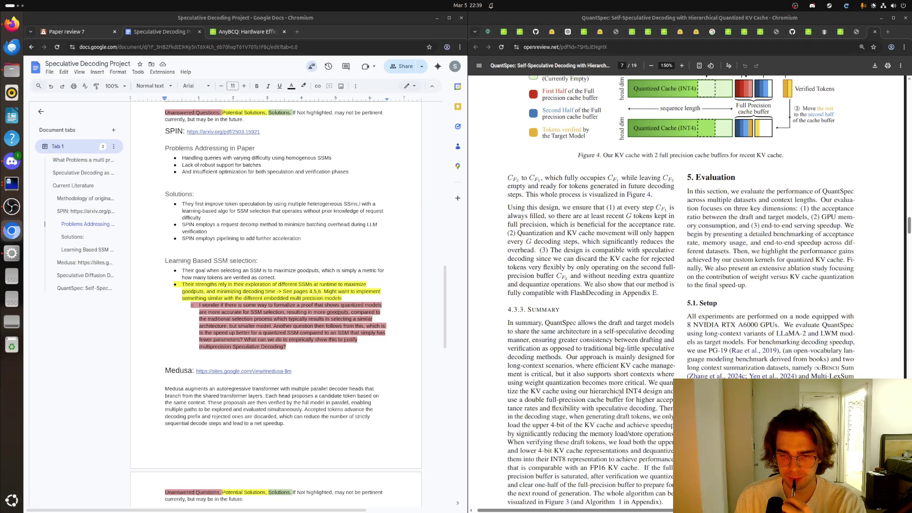
{"action": "scroll", "coordinate": [619, 393], "scroll_direction": "down", "scroll_amount": 1}
{"action": "scroll", "coordinate": [619, 393], "scroll_direction": "down", "scroll_amount": 2}
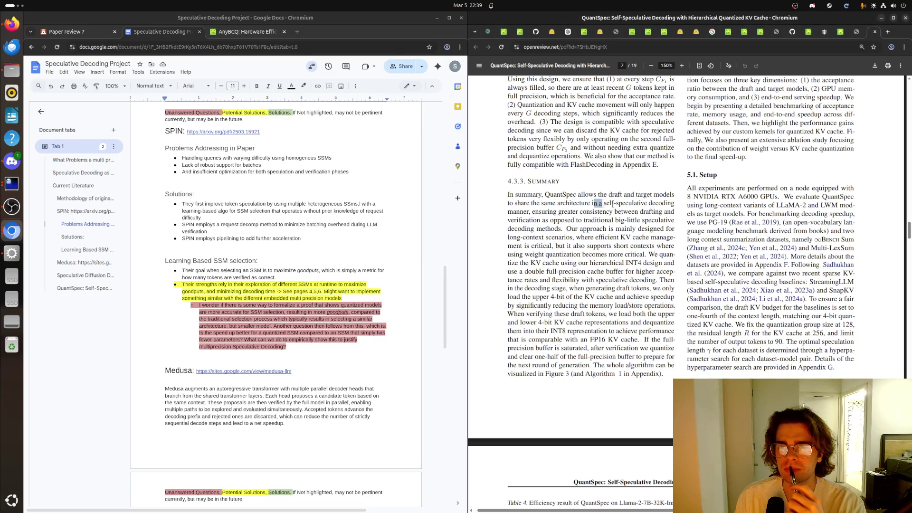
Step: Select and read the Summary passage on self-speculative decoding through the FP16 KV cache, then deselect it
{"action": "mouse_move", "coordinate": [593, 203]}
{"action": "left_mouse_down"}
{"action": "mouse_move", "coordinate": [635, 212]}
{"action": "mouse_move", "coordinate": [550, 223]}
{"action": "mouse_move", "coordinate": [637, 239]}
{"action": "mouse_move", "coordinate": [624, 255]}
{"action": "mouse_move", "coordinate": [563, 271]}
{"action": "mouse_move", "coordinate": [667, 263]}
{"action": "left_mouse_up"}
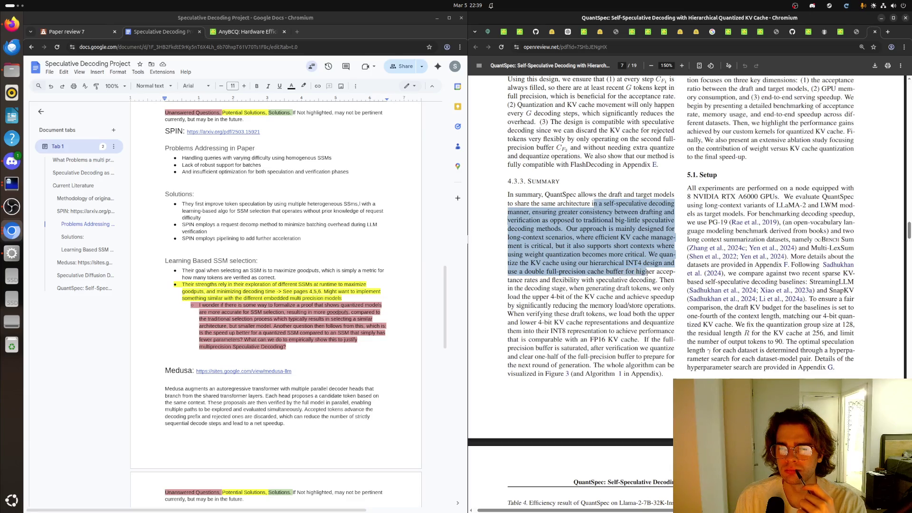
{"action": "mouse_move", "coordinate": [667, 263]}
{"action": "left_mouse_down"}
{"action": "mouse_move", "coordinate": [672, 297]}
{"action": "mouse_move", "coordinate": [652, 332]}
{"action": "mouse_move", "coordinate": [634, 340]}
{"action": "left_mouse_up"}
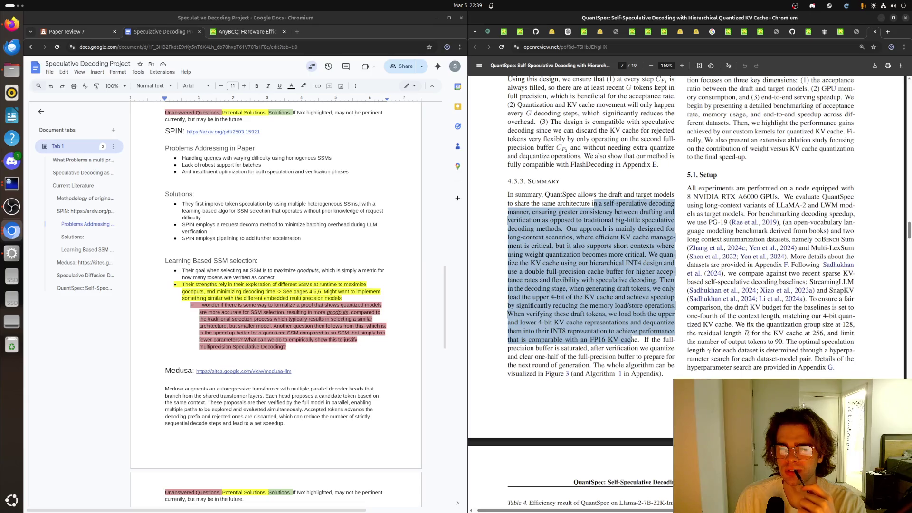
{"action": "mouse_move", "coordinate": [634, 341]}
{"action": "left_mouse_down"}
{"action": "mouse_move", "coordinate": [598, 351]}
{"action": "mouse_move", "coordinate": [595, 367]}
{"action": "left_mouse_up"}
{"action": "left_click", "coordinate": [639, 339]}
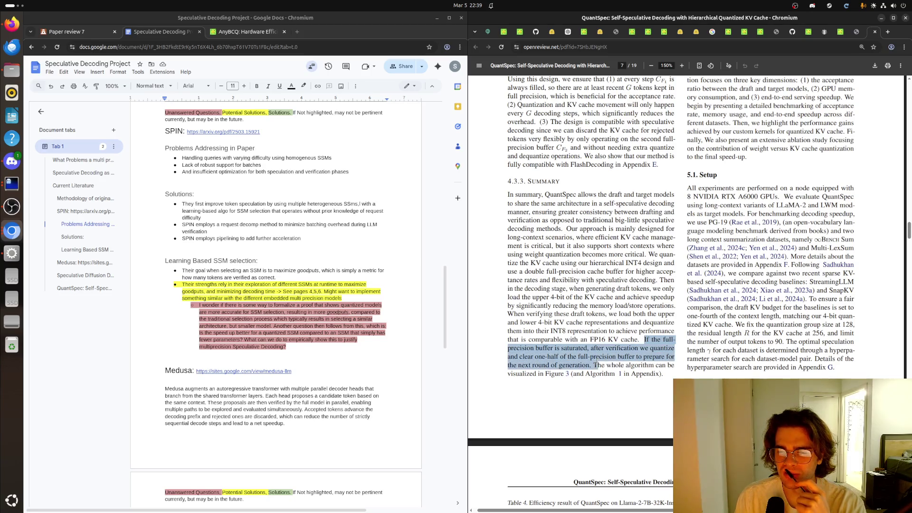
{"action": "left_click", "coordinate": [597, 357]}
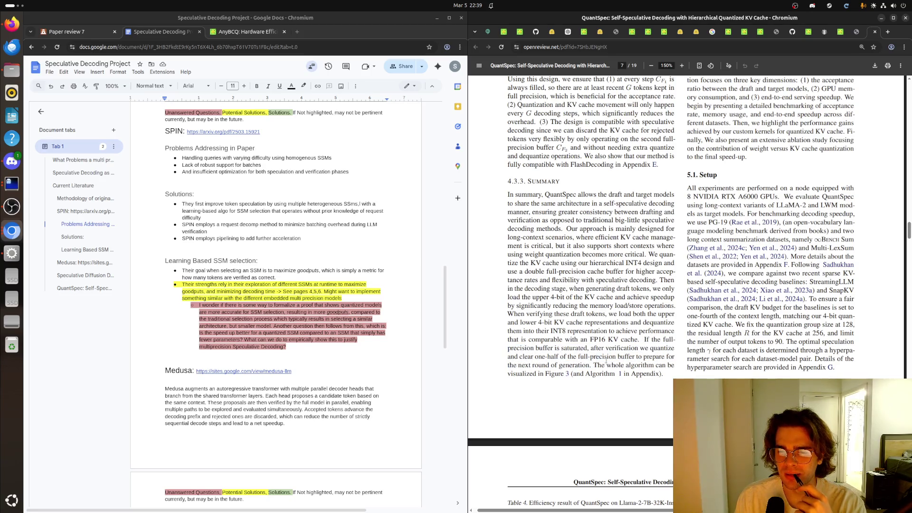
{"action": "scroll", "coordinate": [607, 358], "scroll_direction": "up", "scroll_amount": 2}
{"action": "scroll", "coordinate": [608, 360], "scroll_direction": "up", "scroll_amount": 3}
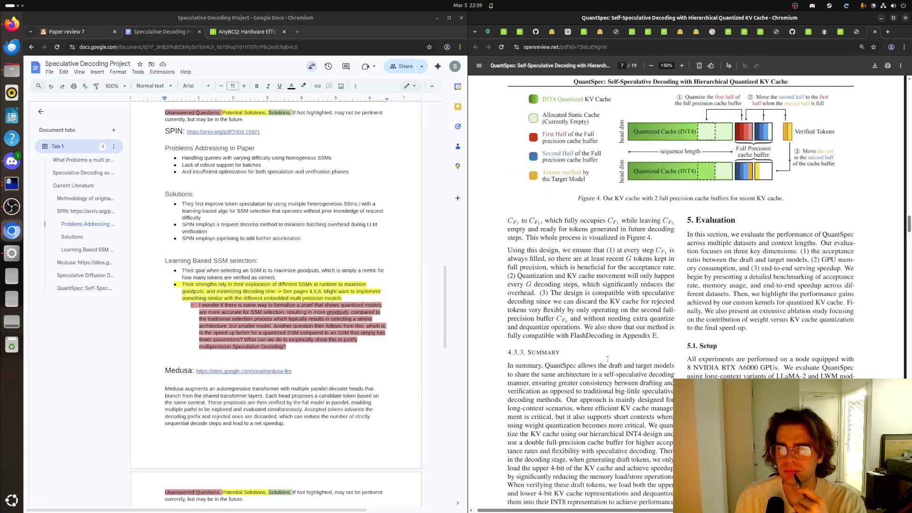
{"action": "scroll", "coordinate": [607, 359], "scroll_direction": "down", "scroll_amount": 3}
{"action": "scroll", "coordinate": [603, 363], "scroll_direction": "down", "scroll_amount": 2}
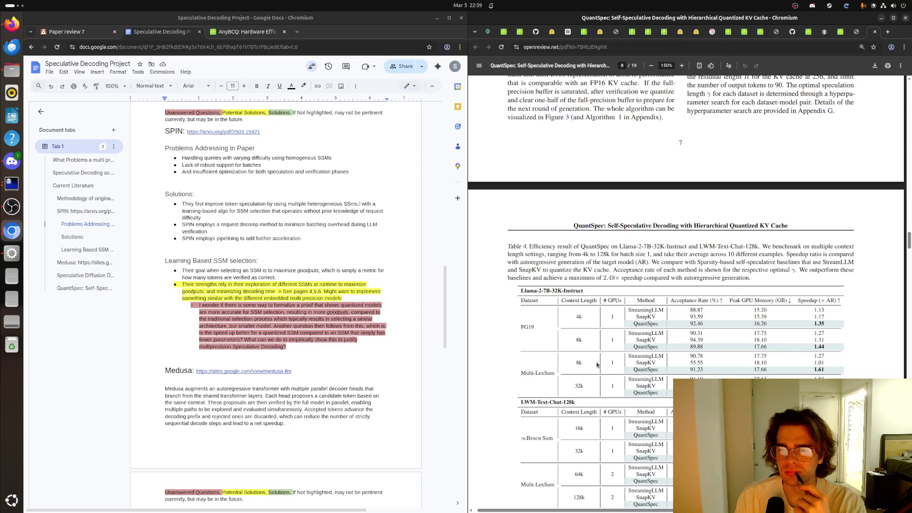
{"action": "scroll", "coordinate": [597, 365], "scroll_direction": "down", "scroll_amount": 3}
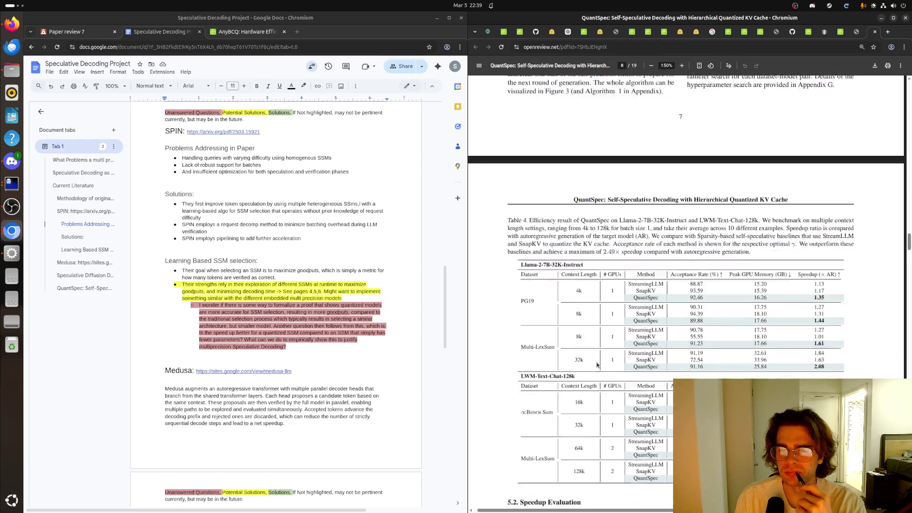
{"action": "scroll", "coordinate": [598, 364], "scroll_direction": "down", "scroll_amount": 1}
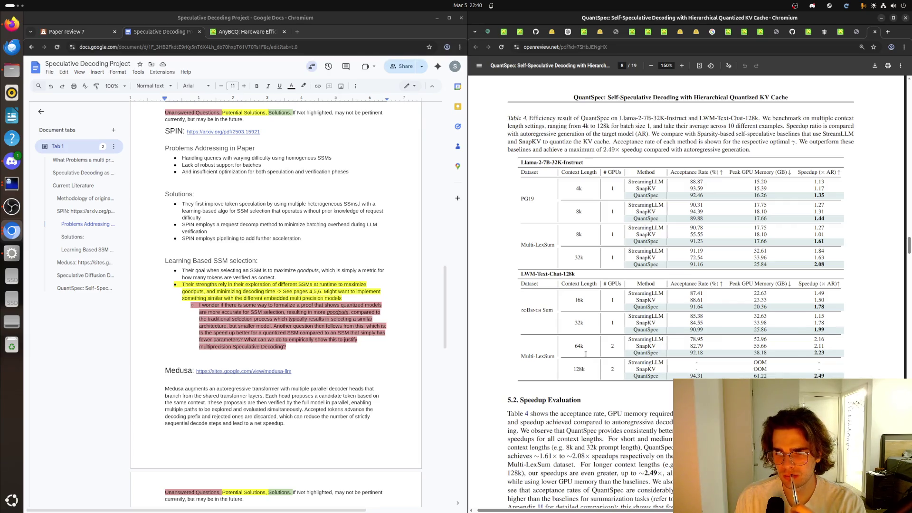
{"action": "scroll", "coordinate": [684, 285], "scroll_direction": "down", "scroll_amount": 3}
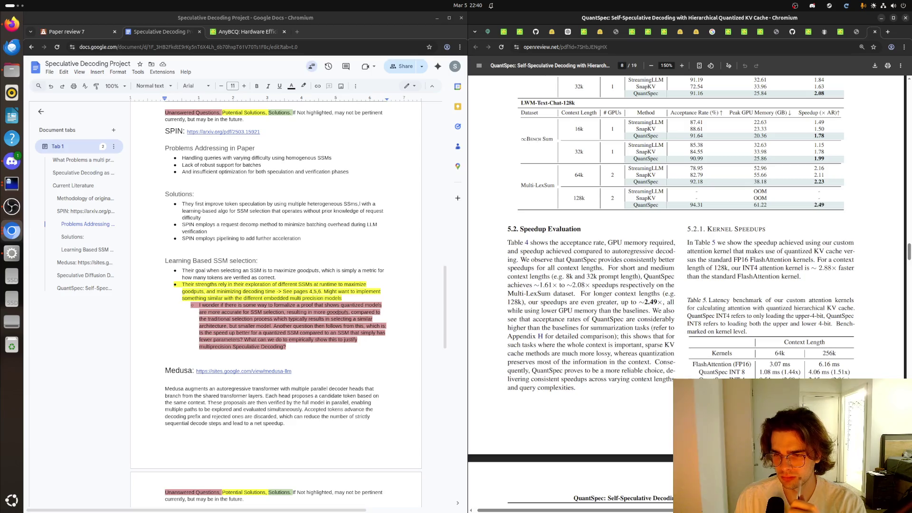
{"action": "scroll", "coordinate": [685, 285], "scroll_direction": "down", "scroll_amount": 4}
{"action": "scroll", "coordinate": [684, 285], "scroll_direction": "down", "scroll_amount": 3}
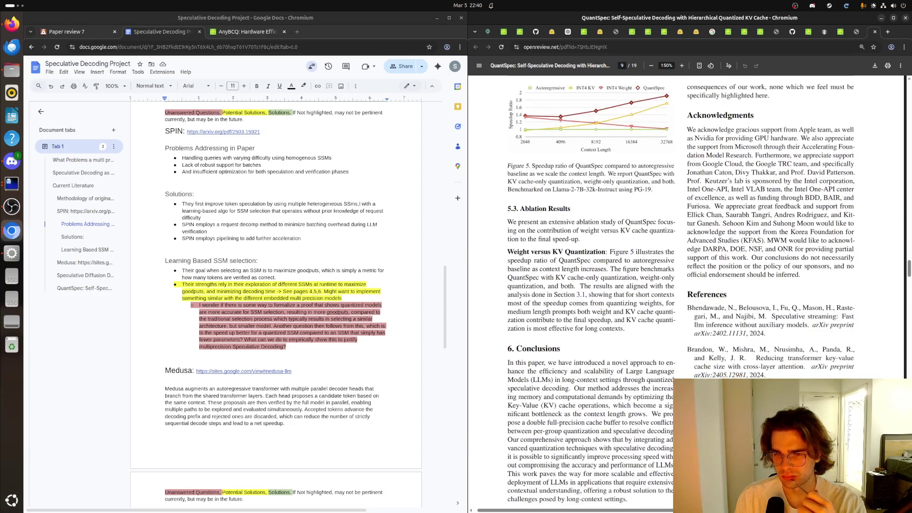
{"action": "scroll", "coordinate": [685, 285], "scroll_direction": "down", "scroll_amount": 2}
{"action": "scroll", "coordinate": [684, 285], "scroll_direction": "down", "scroll_amount": 2}
{"action": "scroll", "coordinate": [684, 320], "scroll_direction": "down", "scroll_amount": 5}
{"action": "scroll", "coordinate": [685, 321], "scroll_direction": "up", "scroll_amount": 5}
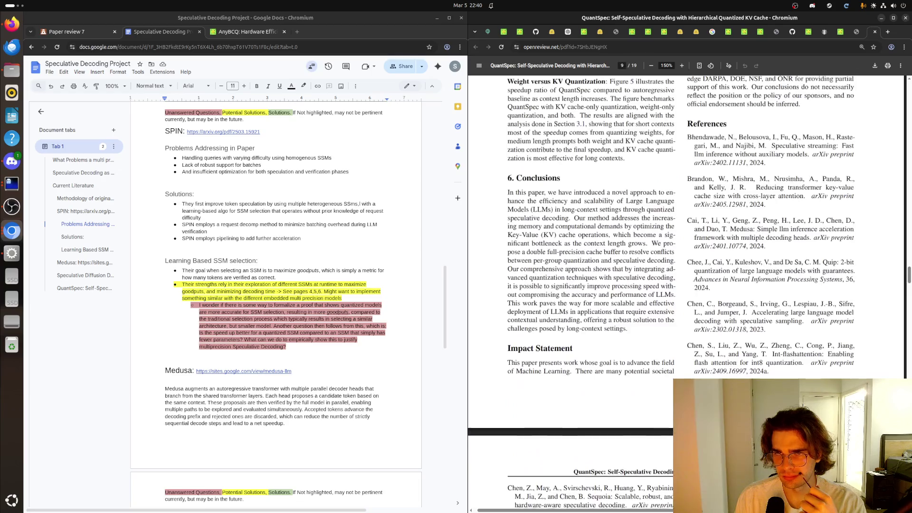
{"action": "scroll", "coordinate": [685, 321], "scroll_direction": "up", "scroll_amount": 6}
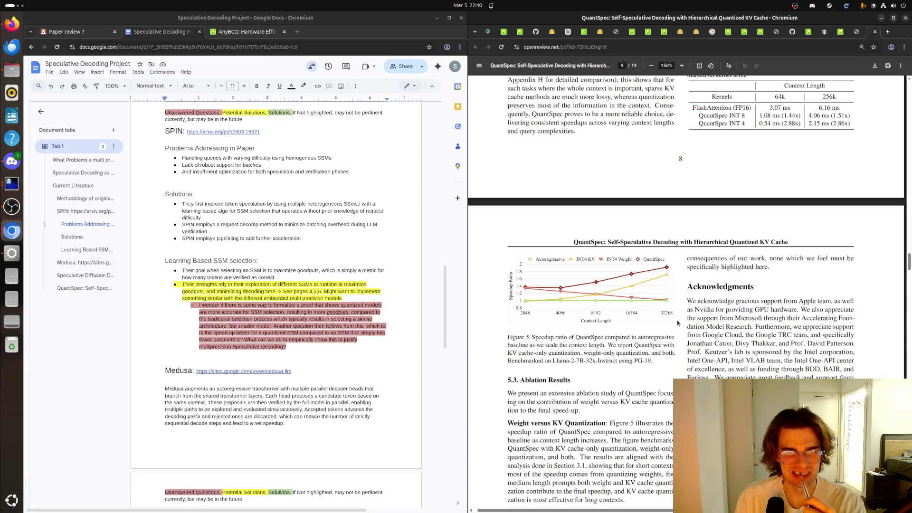
{"action": "scroll", "coordinate": [677, 323], "scroll_direction": "up", "scroll_amount": 2}
{"action": "scroll", "coordinate": [672, 324], "scroll_direction": "up", "scroll_amount": 3}
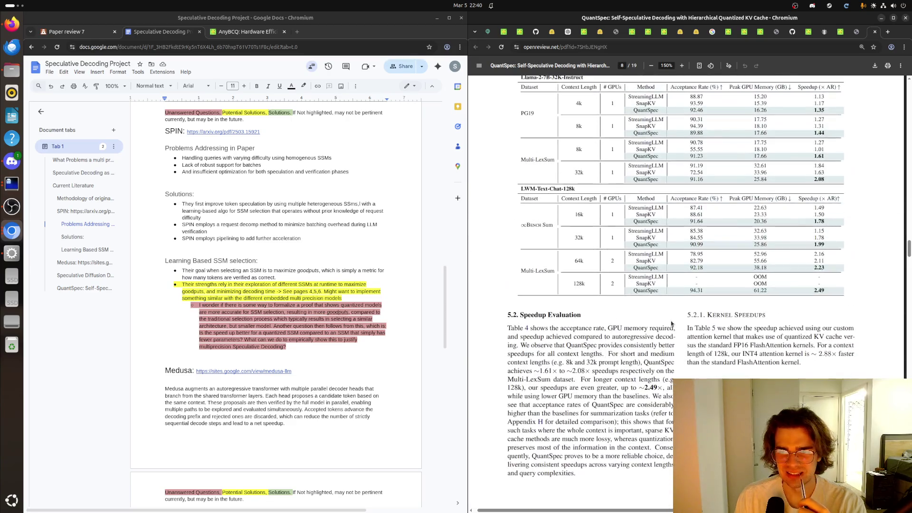
{"action": "scroll", "coordinate": [671, 325], "scroll_direction": "up", "scroll_amount": 3}
{"action": "scroll", "coordinate": [672, 325], "scroll_direction": "up", "scroll_amount": 3}
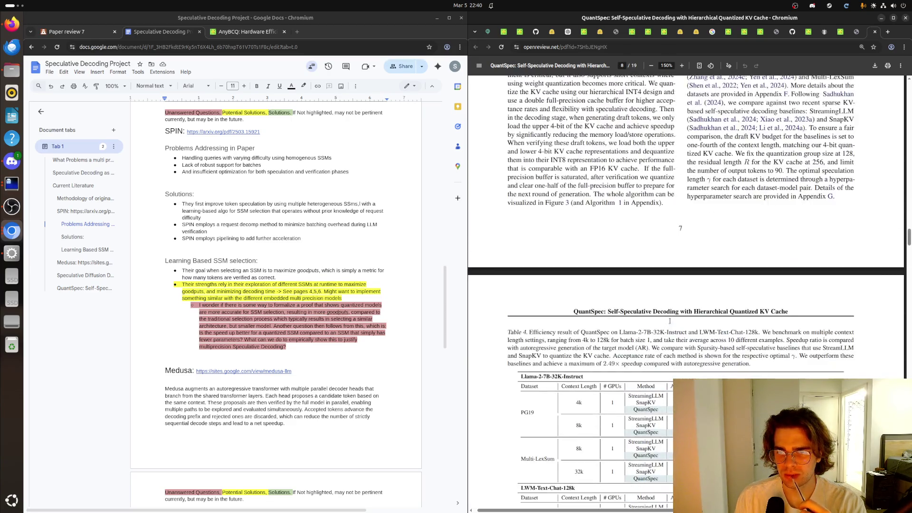
{"action": "scroll", "coordinate": [671, 323], "scroll_direction": "up", "scroll_amount": 3}
{"action": "scroll", "coordinate": [671, 320], "scroll_direction": "up", "scroll_amount": 3}
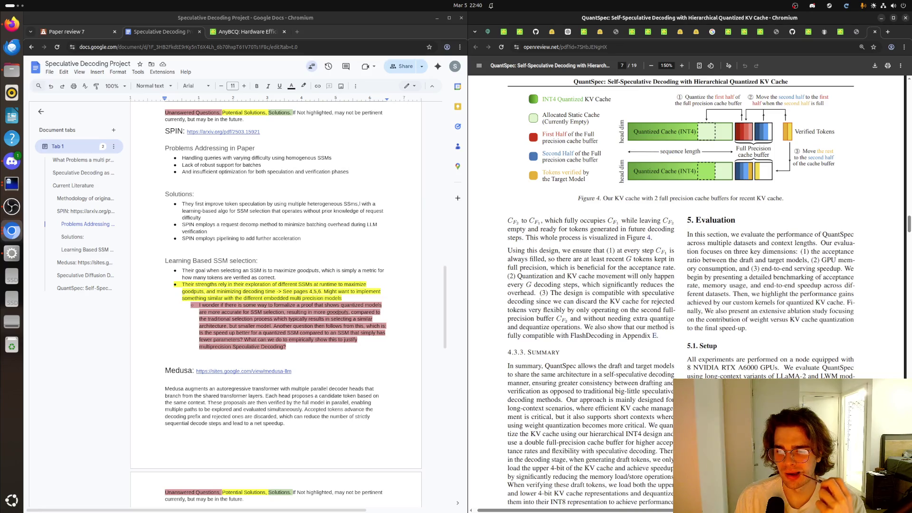
{"action": "scroll", "coordinate": [671, 320], "scroll_direction": "up", "scroll_amount": 3}
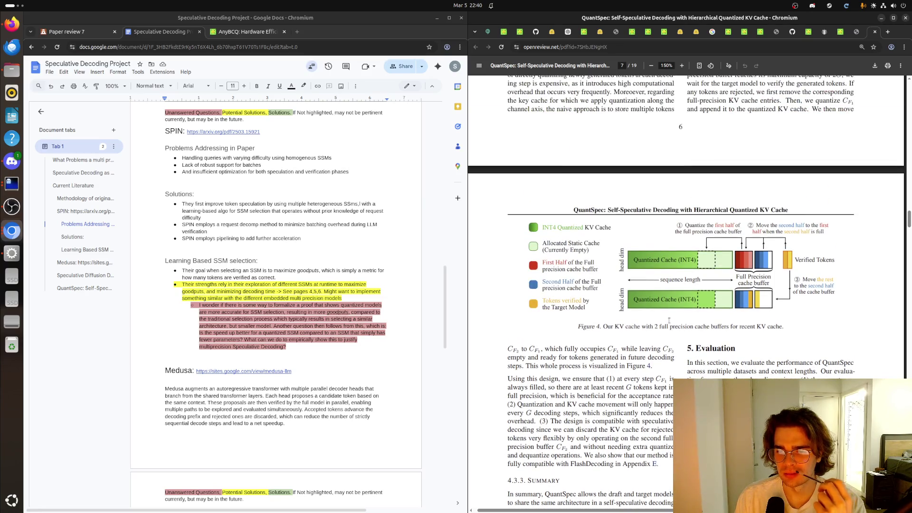
{"action": "scroll", "coordinate": [673, 321], "scroll_direction": "up", "scroll_amount": 5}
{"action": "scroll", "coordinate": [677, 324], "scroll_direction": "up", "scroll_amount": 5}
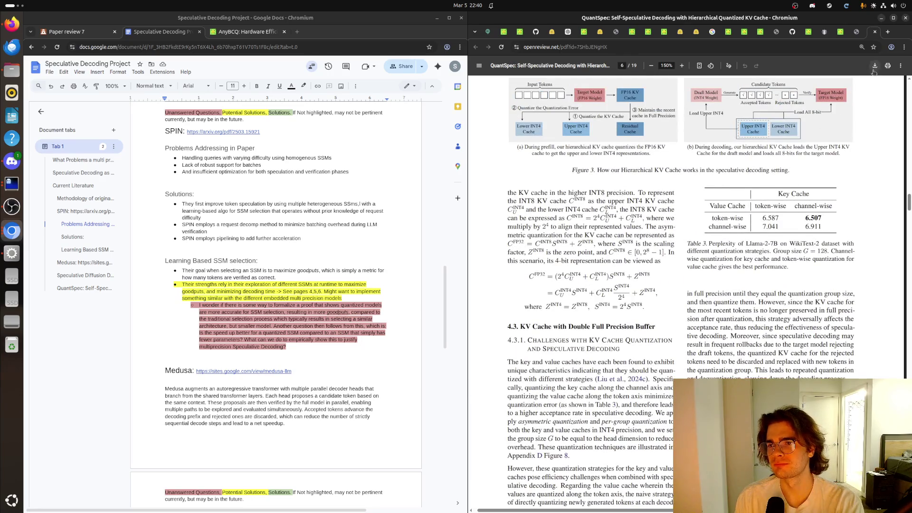
{"action": "key", "text": "ctrl+s"}
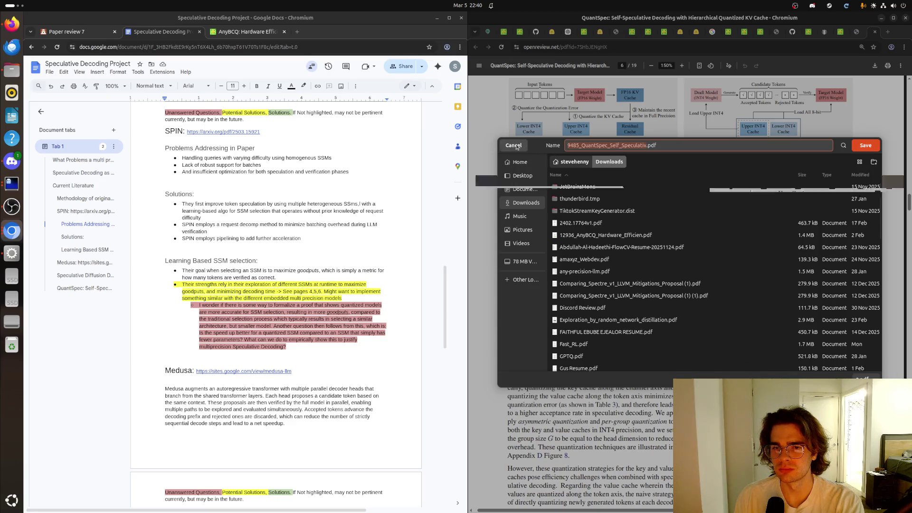
{"action": "left_click", "coordinate": [865, 146]}
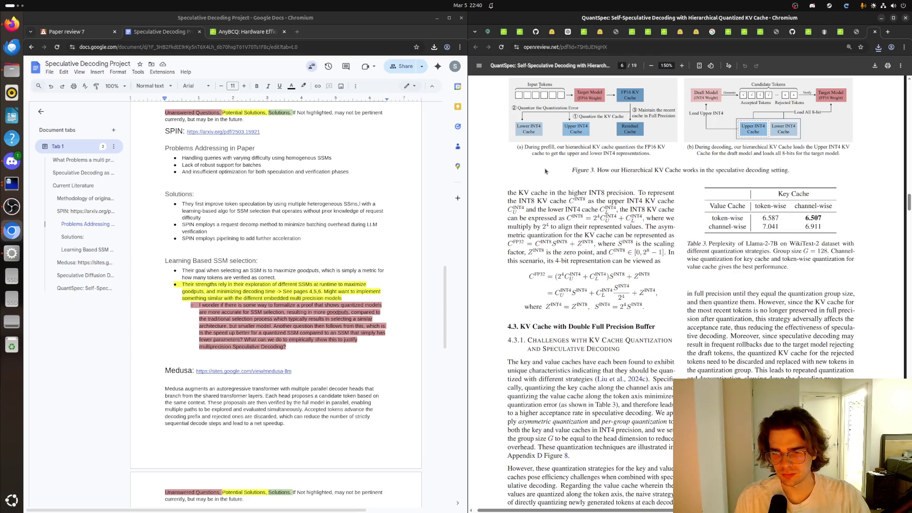
{"action": "scroll", "coordinate": [553, 256], "scroll_direction": "up", "scroll_amount": 3}
{"action": "scroll", "coordinate": [554, 255], "scroll_direction": "up", "scroll_amount": 2}
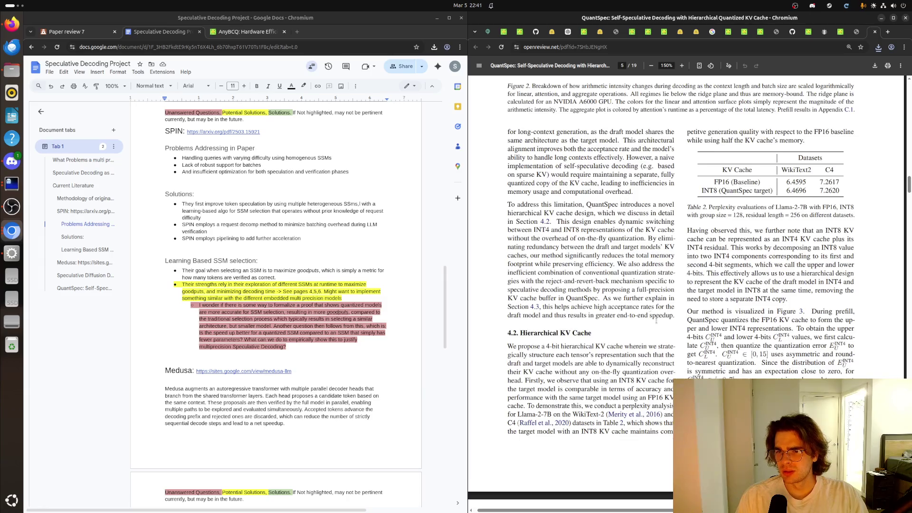
{"action": "scroll", "coordinate": [671, 345], "scroll_direction": "down", "scroll_amount": 5}
{"action": "scroll", "coordinate": [670, 345], "scroll_direction": "down", "scroll_amount": 3}
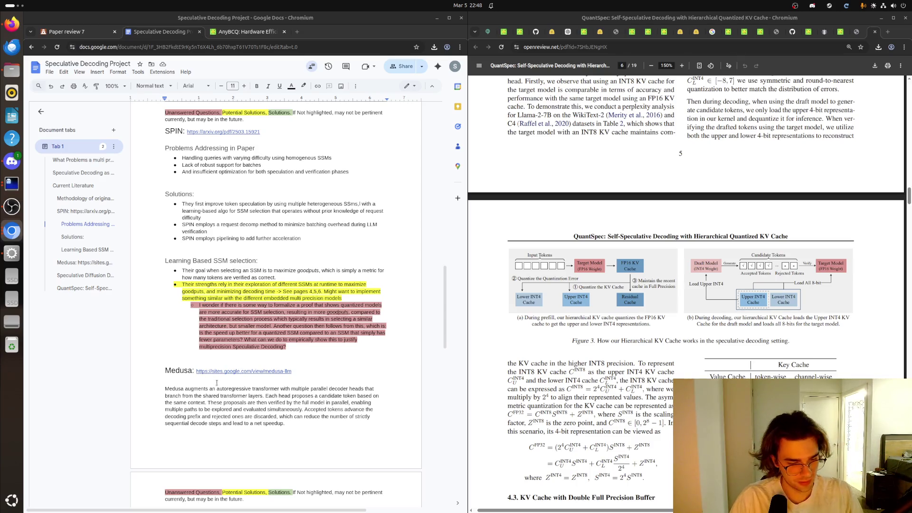
{"action": "scroll", "coordinate": [428, 342], "scroll_direction": "down", "scroll_amount": 3}
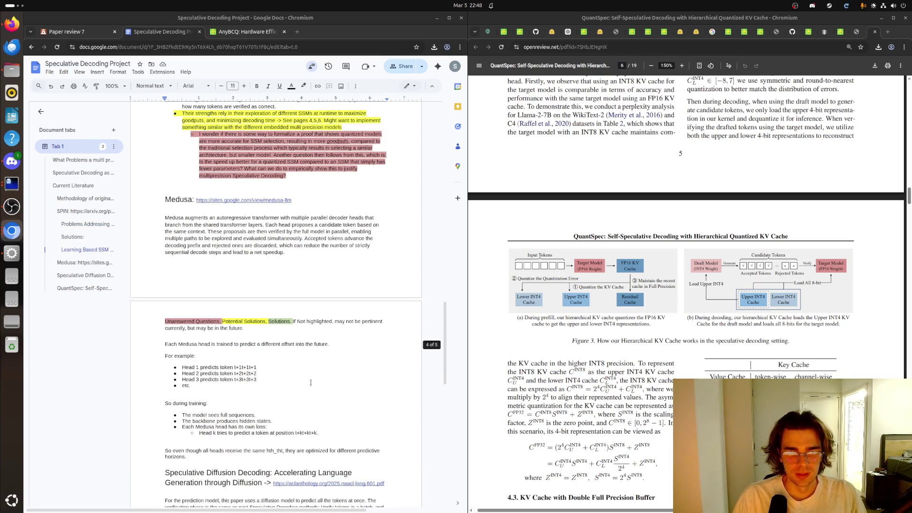
{"action": "scroll", "coordinate": [430, 381], "scroll_direction": "down", "scroll_amount": 2}
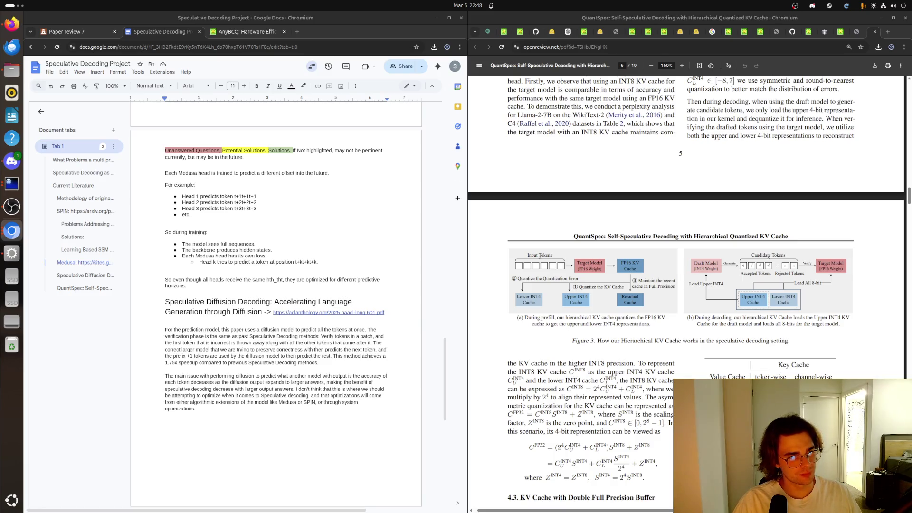
{"action": "scroll", "coordinate": [532, 258], "scroll_direction": "down", "scroll_amount": 1}
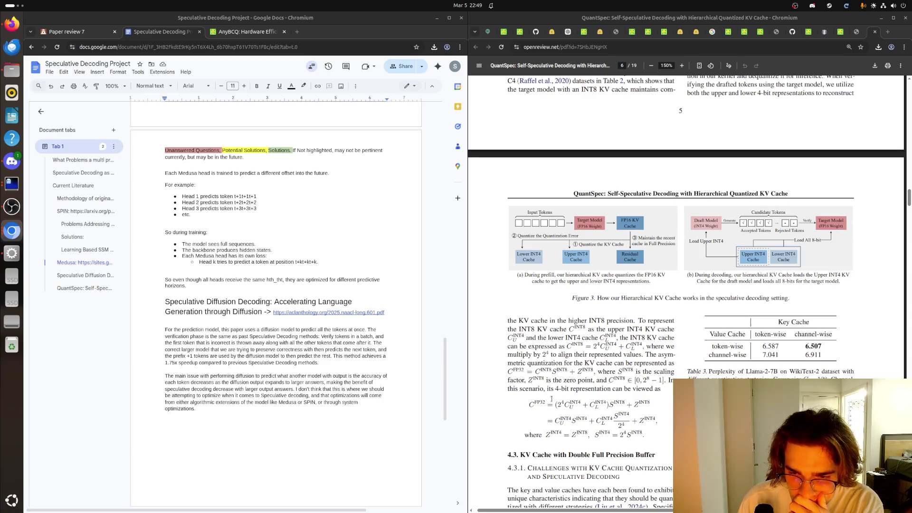
{"action": "scroll", "coordinate": [336, 398], "scroll_direction": "down", "scroll_amount": 3}
{"action": "scroll", "coordinate": [336, 398], "scroll_direction": "down", "scroll_amount": 2}
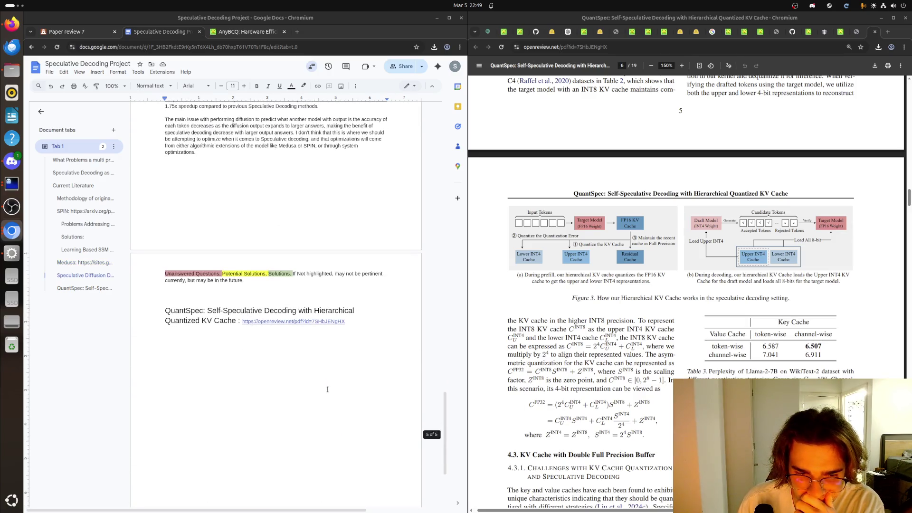
Step: Write "Quantization and speculative decoding suffer from a few issues:" under the QuantSpec heading, fixing typos
{"action": "left_click", "coordinate": [282, 343]}
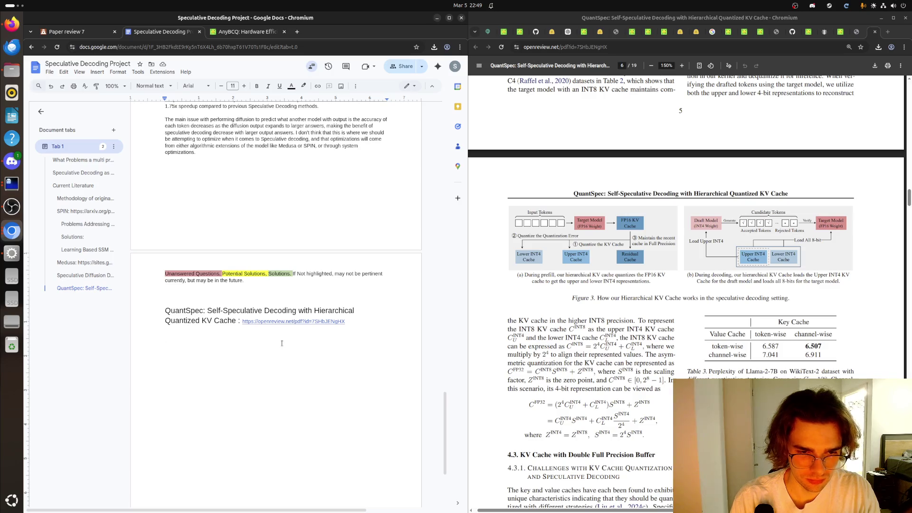
{"action": "type", "text": "Quantiz"}
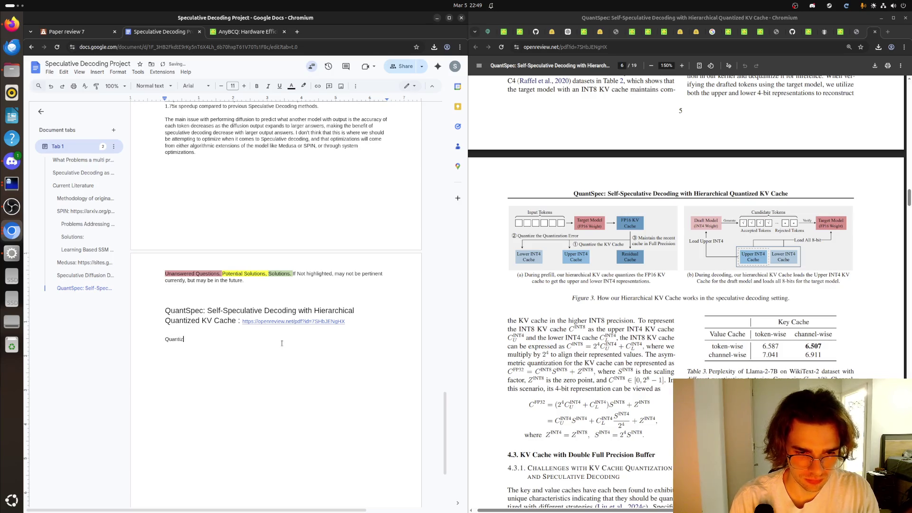
{"action": "type", "text": "ation and Spec"}
{"action": "key", "text": "BackSpace"}
{"action": "key", "text": "BackSpace"}
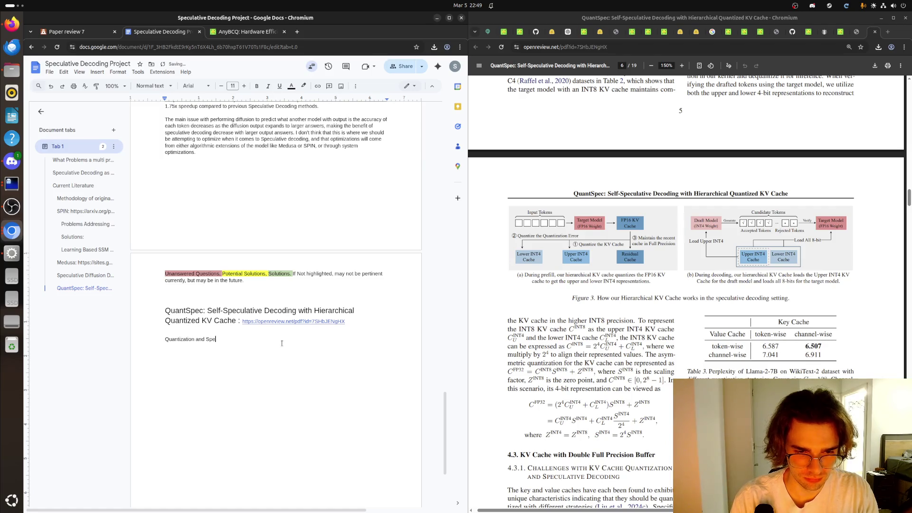
{"action": "key", "text": "BackSpace"}
{"action": "key", "text": "BackSpace"}
{"action": "type", "text": "speculat"}
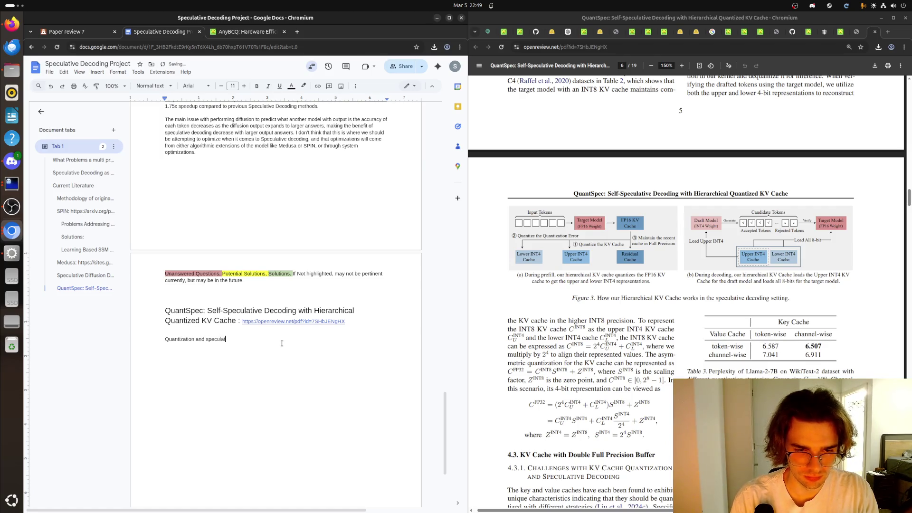
{"action": "type", "text": "ive decoding"}
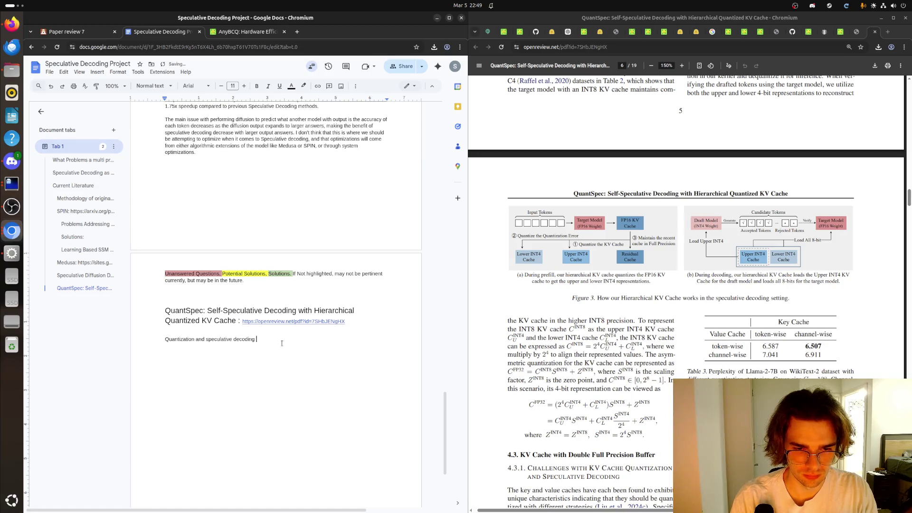
{"action": "type", "text": " sul"}
{"action": "key", "text": "BackSpace"}
{"action": "type", "text": "ffer from"}
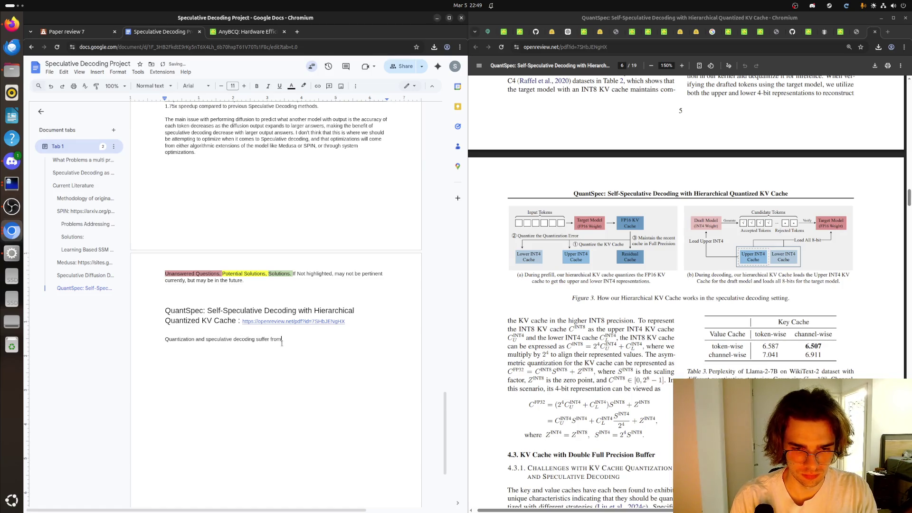
{"action": "type", "text": " a few i"}
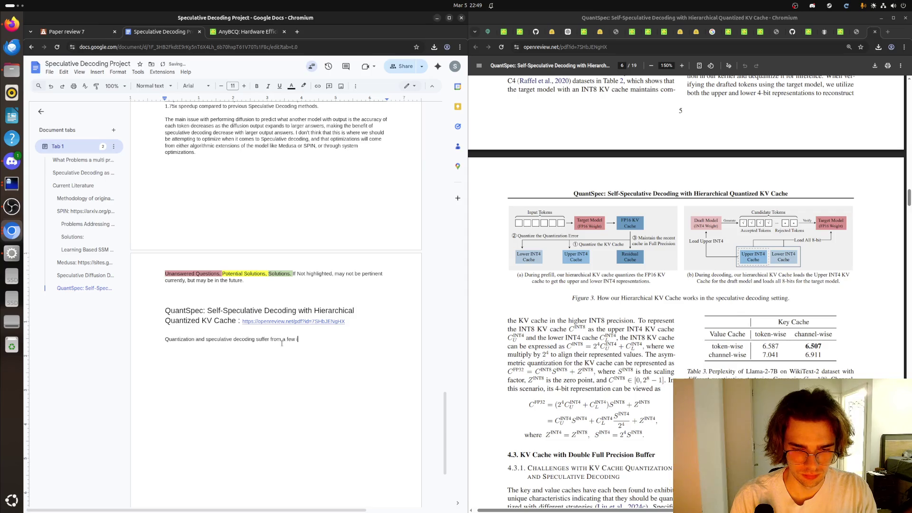
{"action": "type", "text": "ssues. "}
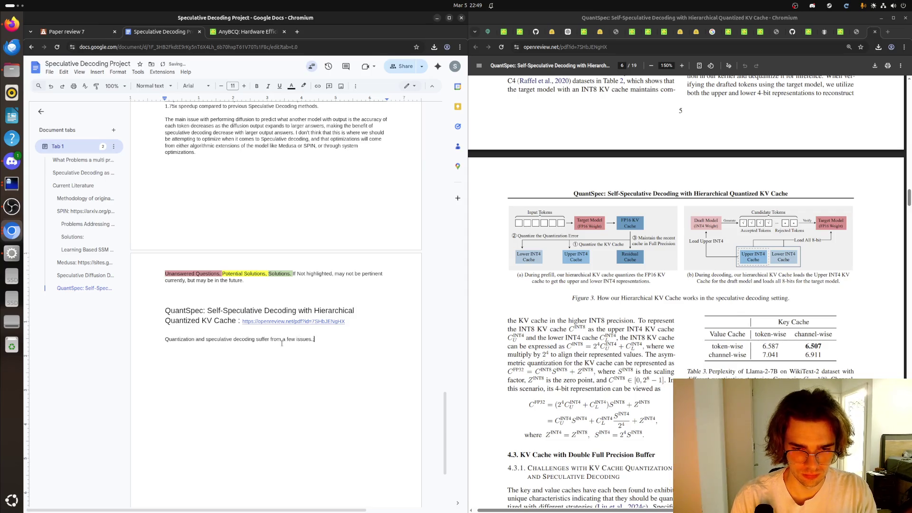
{"action": "type", "text": "The fir"}
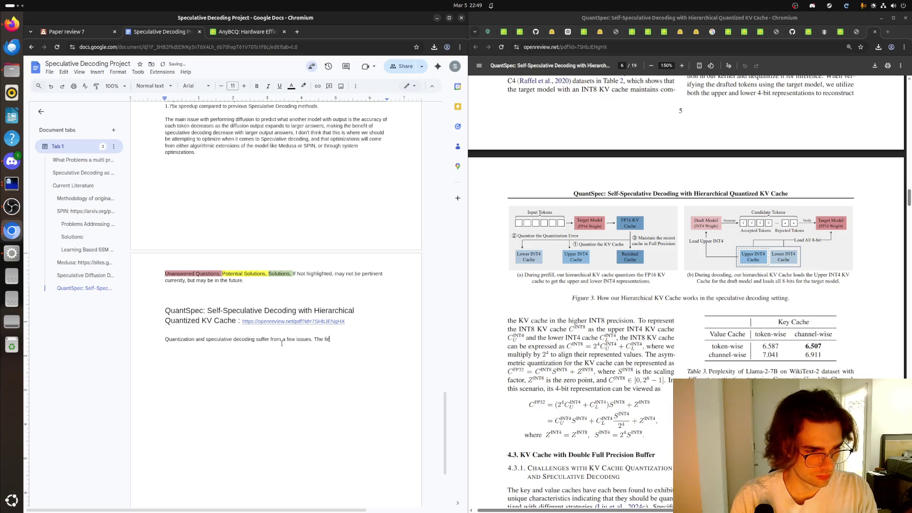
{"action": "type", "text": "st"}
{"action": "key", "text": "ctrl+BackSpace"}
{"action": "key", "text": "ctrl+BackSpace"}
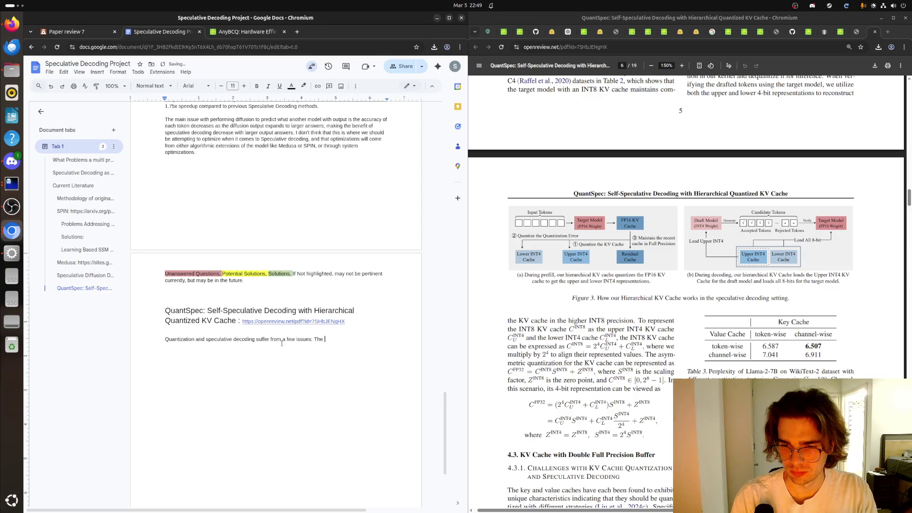
{"action": "key", "text": "BackSpace"}
{"action": "key", "text": "BackSpace"}
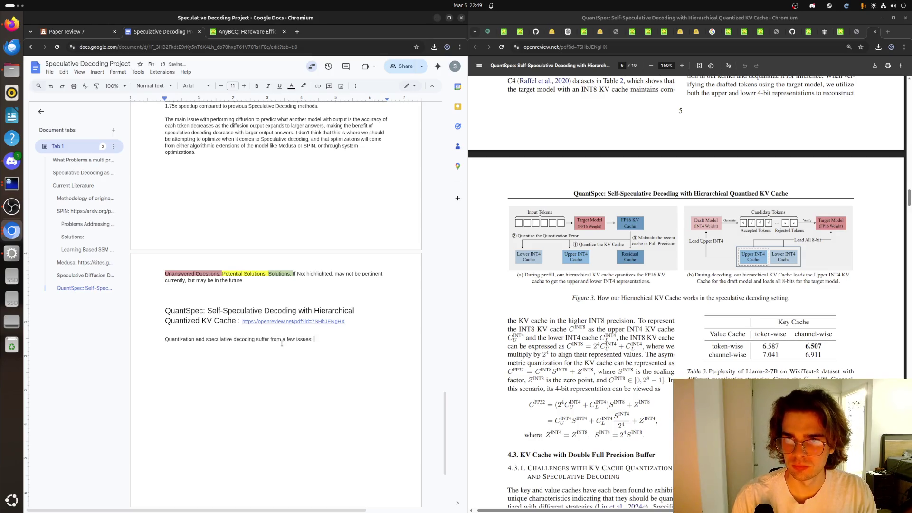
Step: View the ICML QuantSpec poster image in Chromium
{"action": "left_click", "coordinate": [856, 33]}
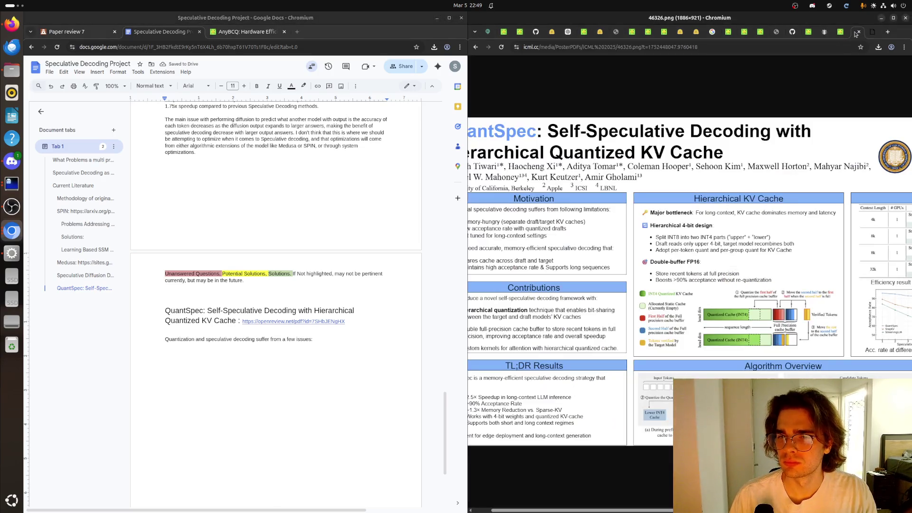
{"action": "scroll", "coordinate": [630, 343], "scroll_direction": "left", "scroll_amount": 2}
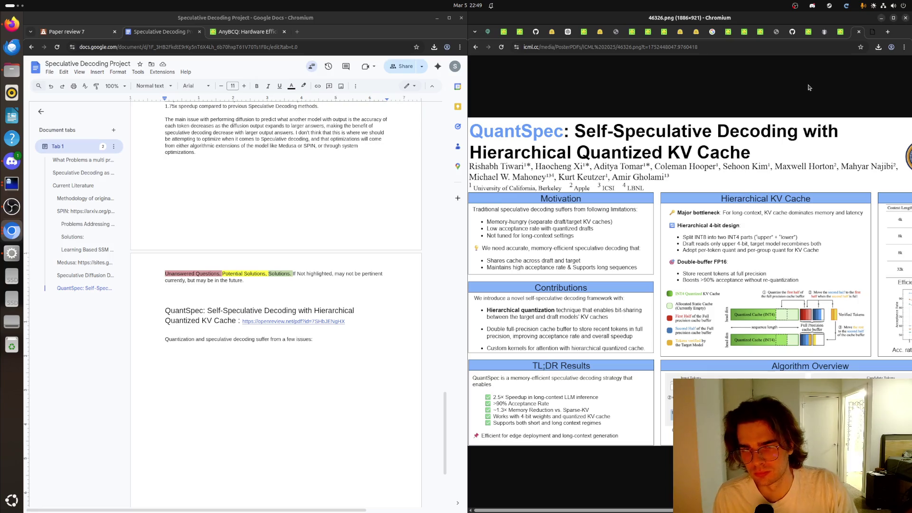
Step: Revise the paragraph so the KV caches 'are extremely memory hungry, and', then close the extra paper-window tab
{"action": "left_click", "coordinate": [859, 31]}
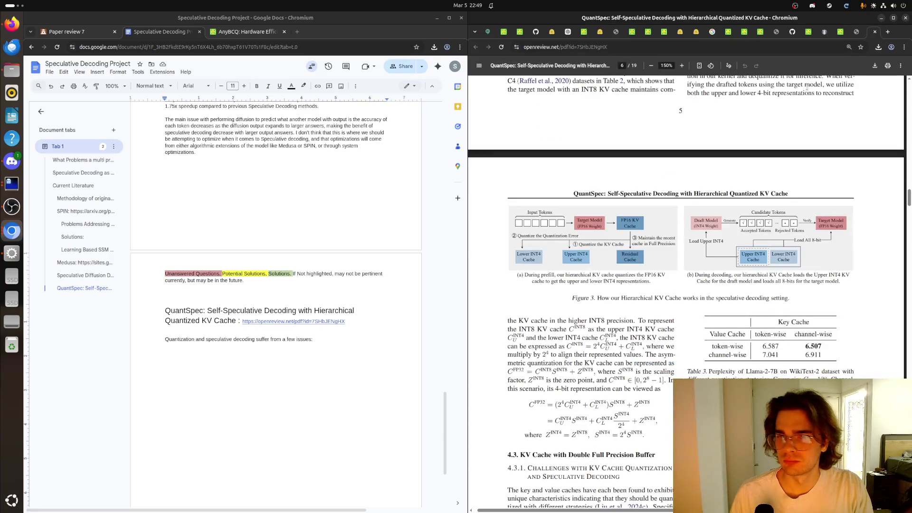
{"action": "left_click", "coordinate": [383, 339]}
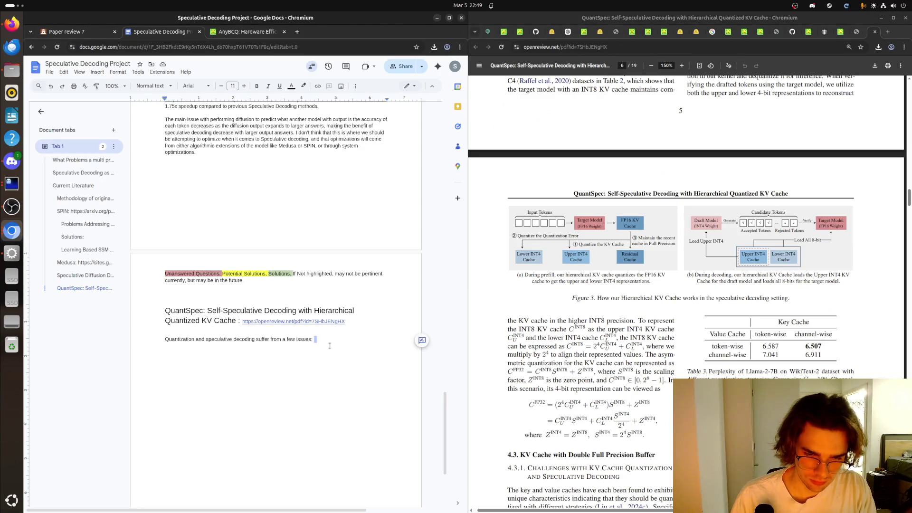
{"action": "type", "text": "quantized draft models have a lowe"}
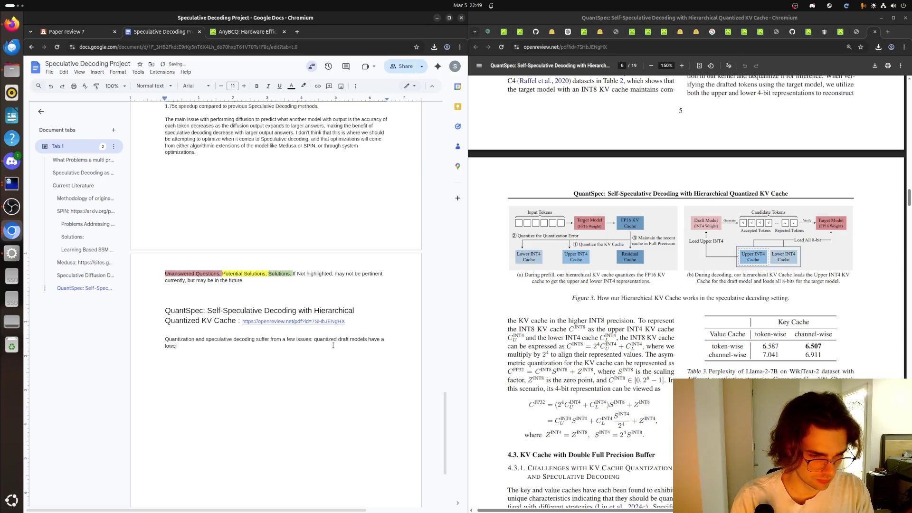
{"action": "type", "text": "w a"}
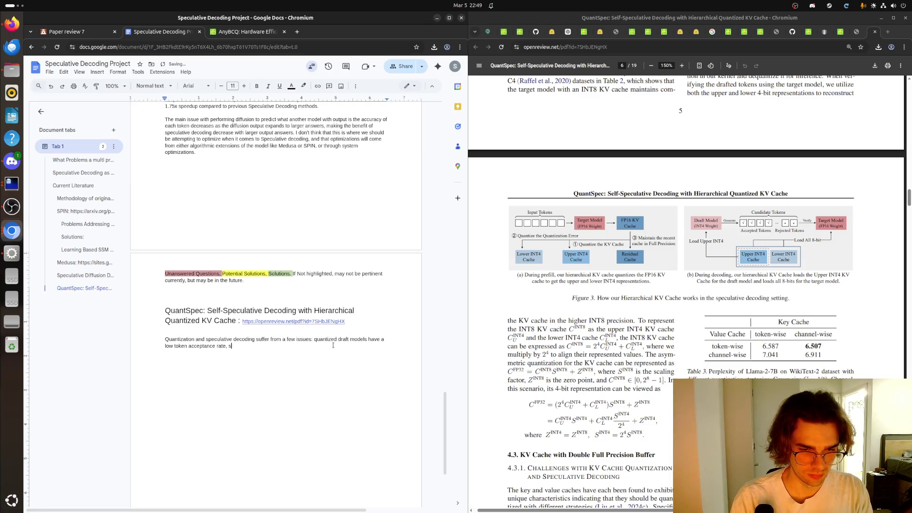
{"action": "type", "text": "tor"}
{"action": "type", "text": "ing multiple draft models"}
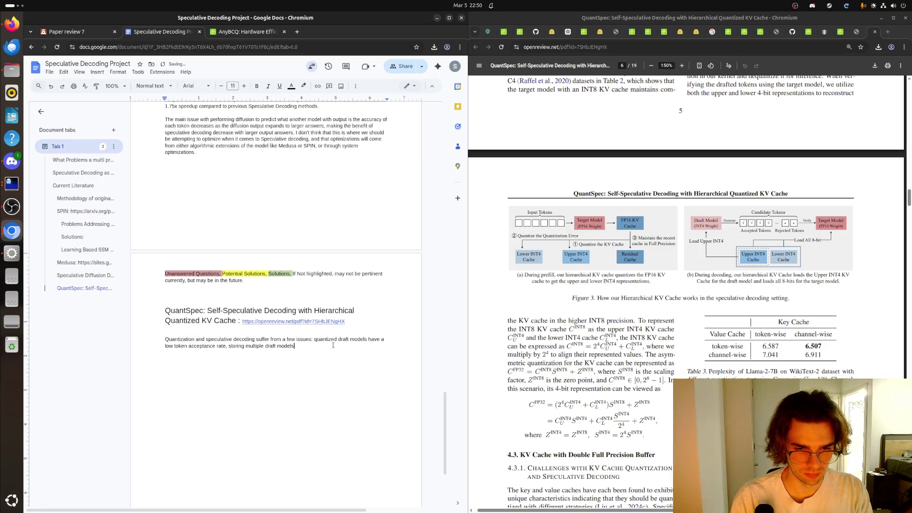
{"action": "type", "text": " is"}
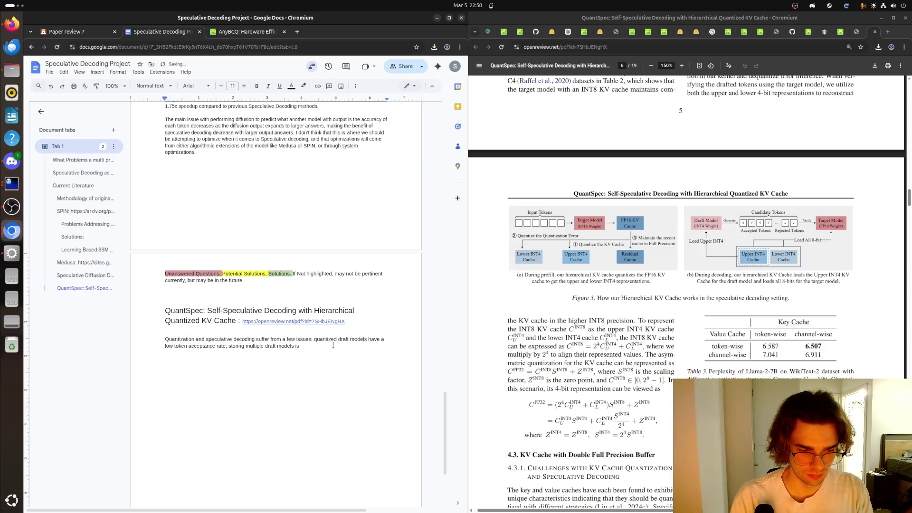
{"action": "type", "text": " extremely"}
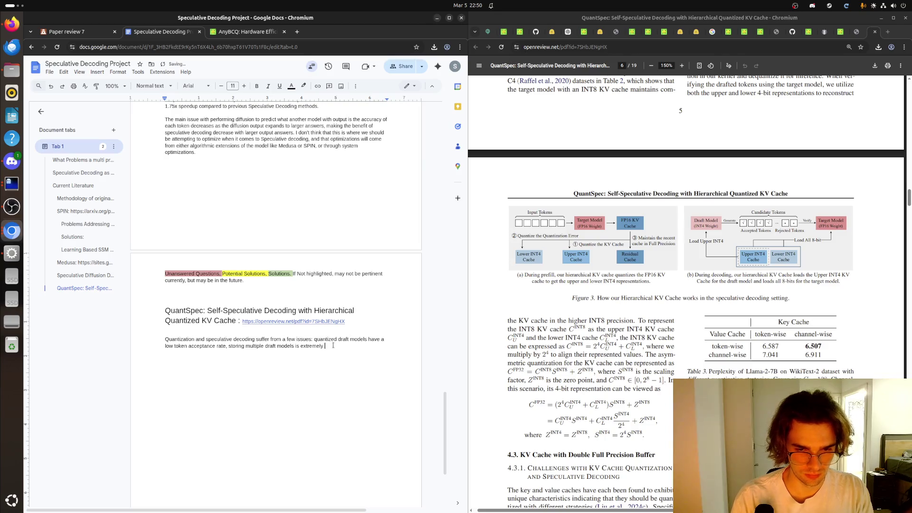
{"action": "type", "text": " memor"}
{"action": "type", "text": "y hungry."}
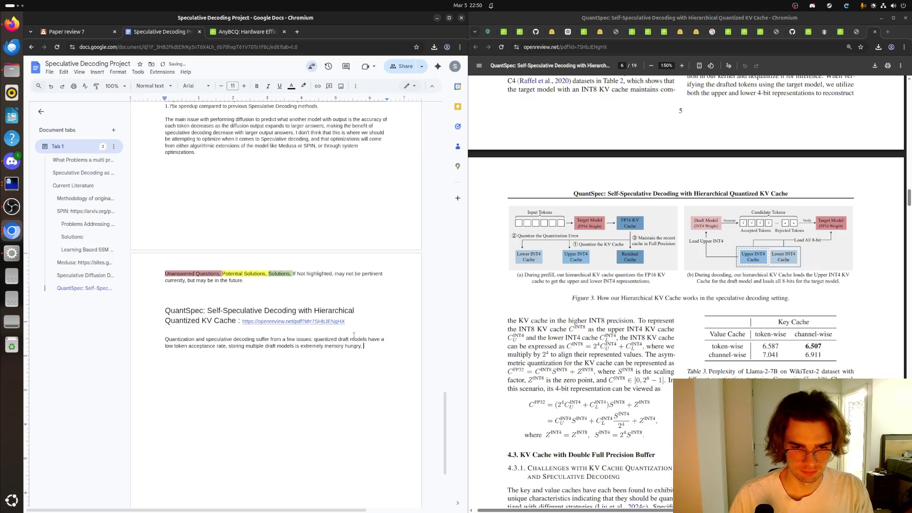
{"action": "type", "text": "and "}
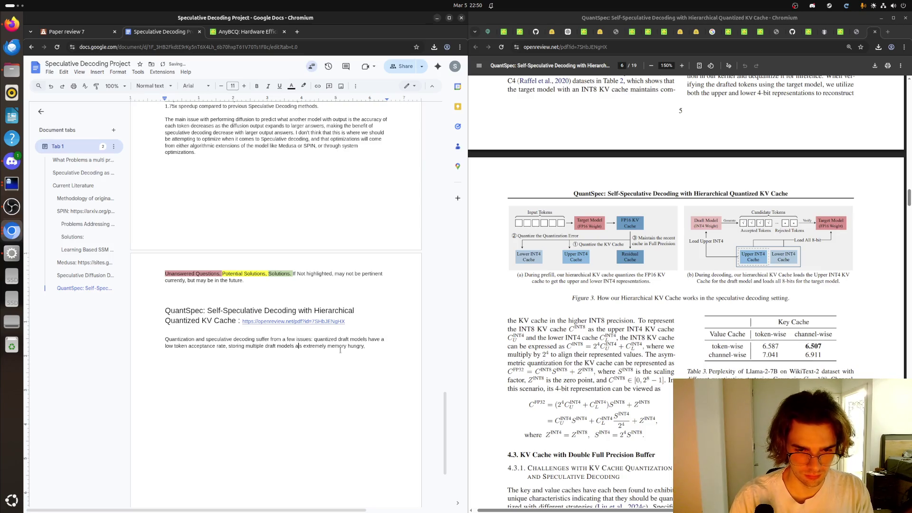
{"action": "type", "text": "their KV"}
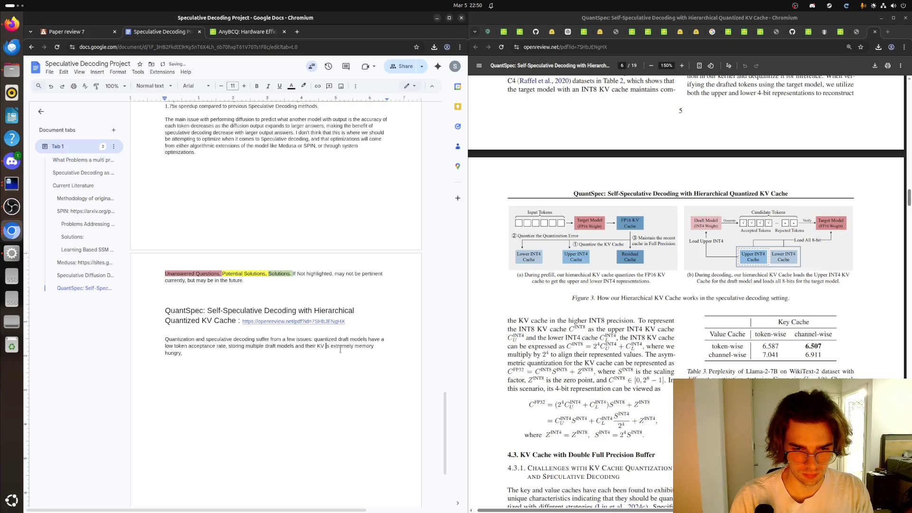
{"action": "type", "text": " caches"}
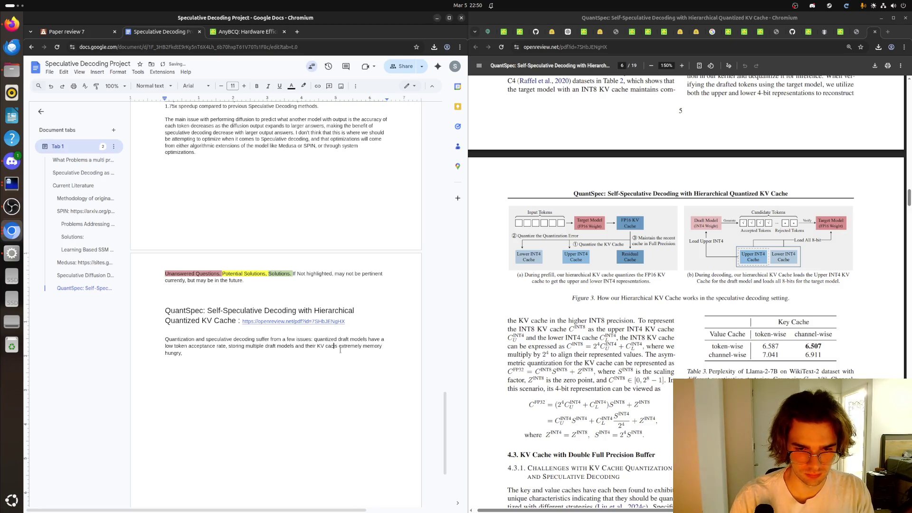
{"action": "key", "text": "Delete"}
{"action": "key", "text": "Delete"}
{"action": "key", "text": "Delete"}
{"action": "type", "text": "are"}
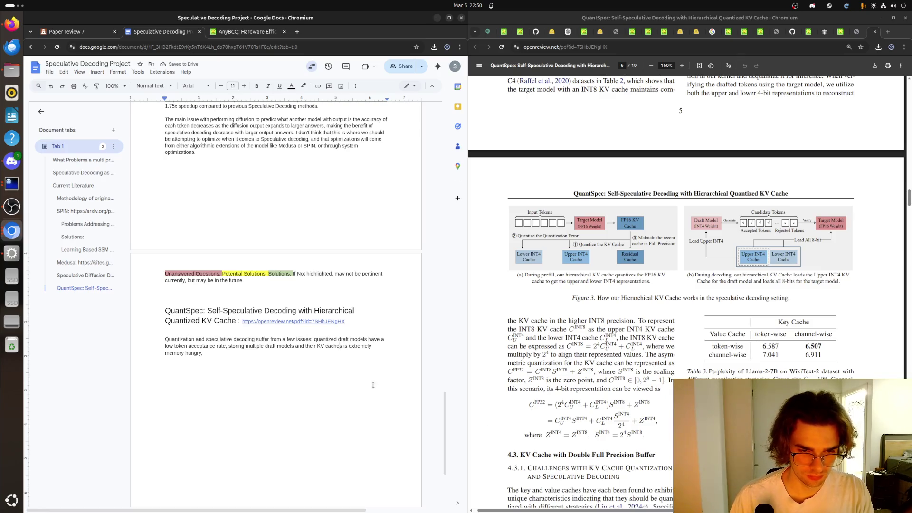
{"action": "key", "text": "BackSpace"}
{"action": "type", "text": ", and"}
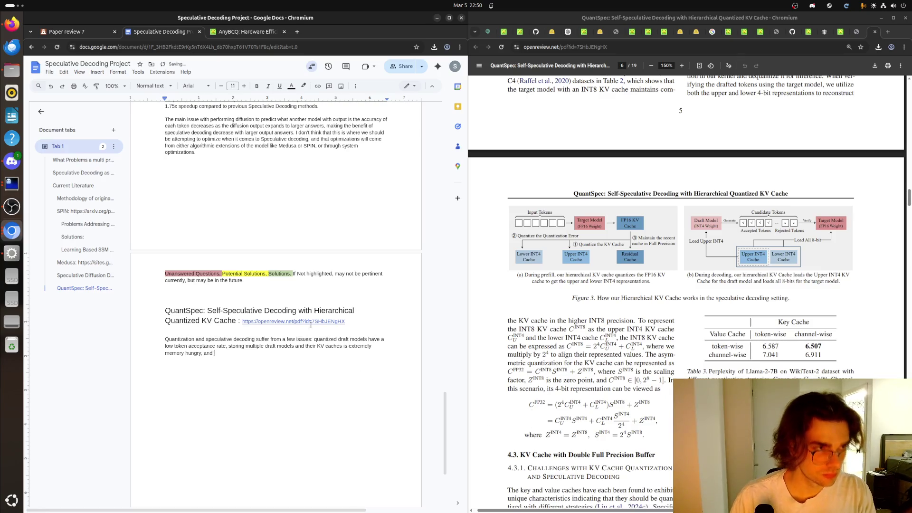
{"action": "key", "text": "ctrl+w"}
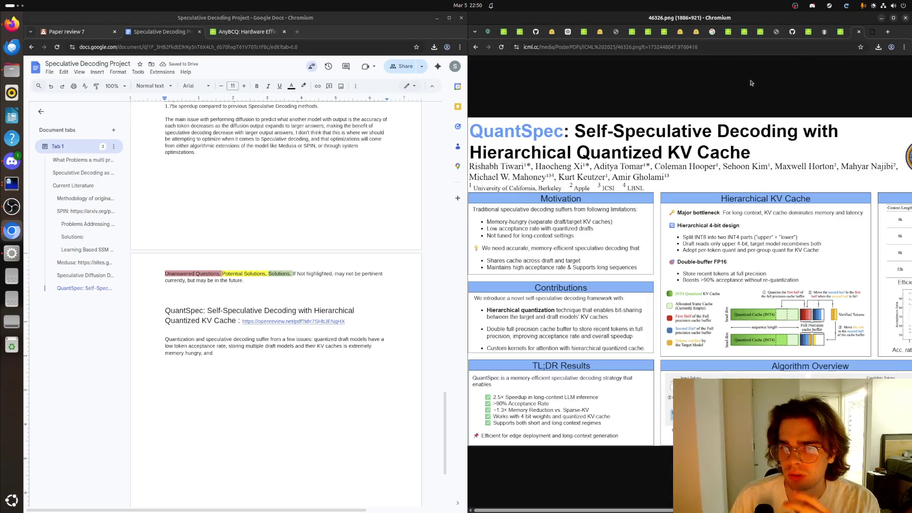
Step: Return to the QuantSpec paper PDF and continue the paragraph with 'the'
{"action": "left_click", "coordinate": [874, 31]}
{"action": "left_click", "coordinate": [265, 357]}
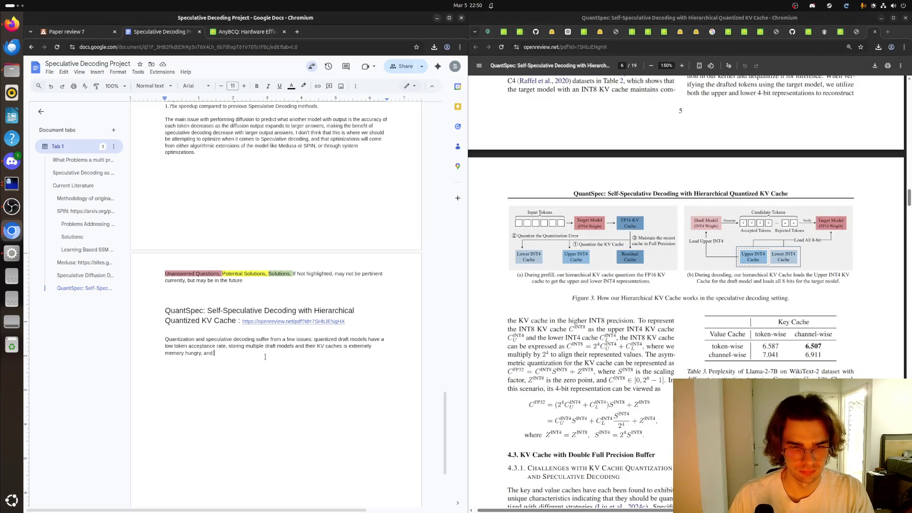
{"action": "type", "text": "the"}
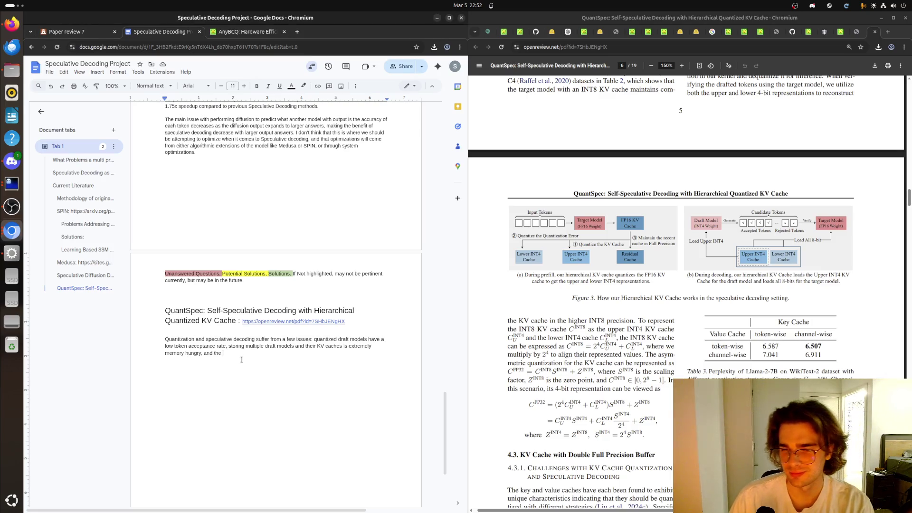
Step: After checking and closing the poster, add that quantized draft models aren't trained for long sequences and start 'To get around'
{"action": "left_click", "coordinate": [860, 33]}
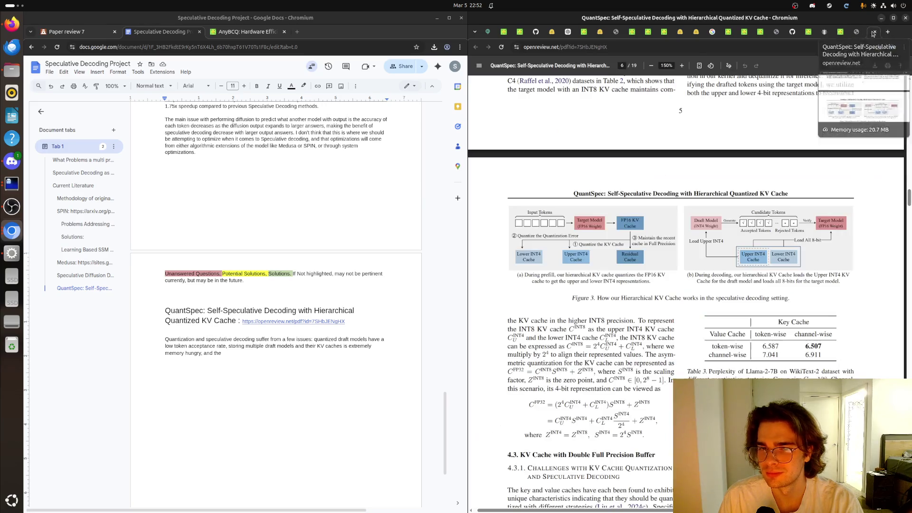
{"action": "left_click", "coordinate": [876, 34]}
{"action": "left_click", "coordinate": [244, 354]}
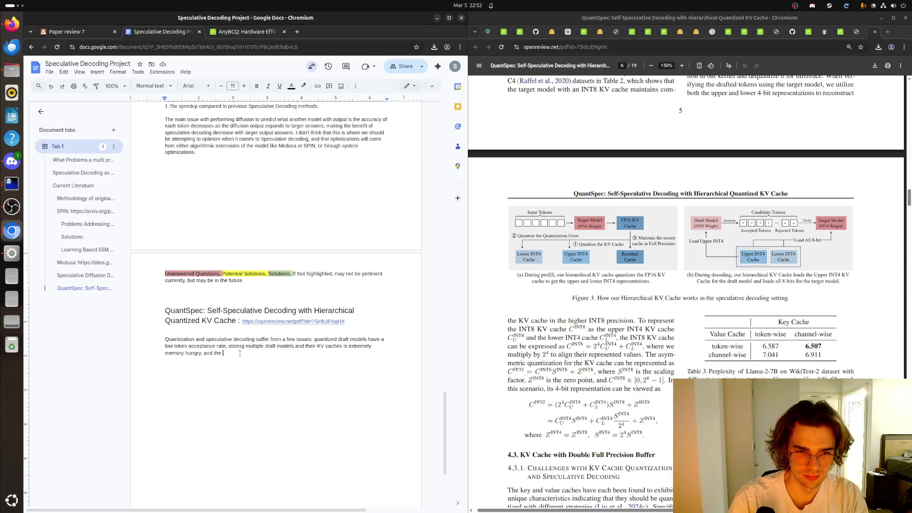
{"action": "key", "text": "BackSpace"}
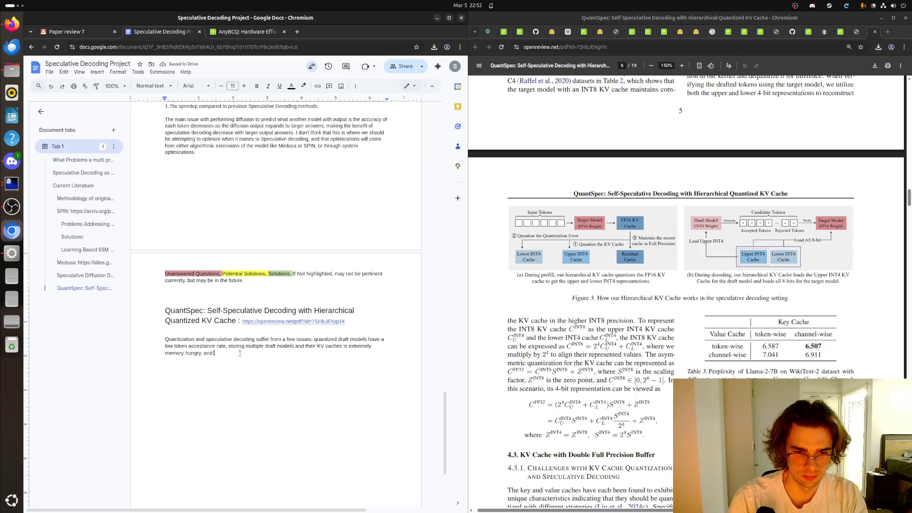
{"action": "type", "text": "quantized"}
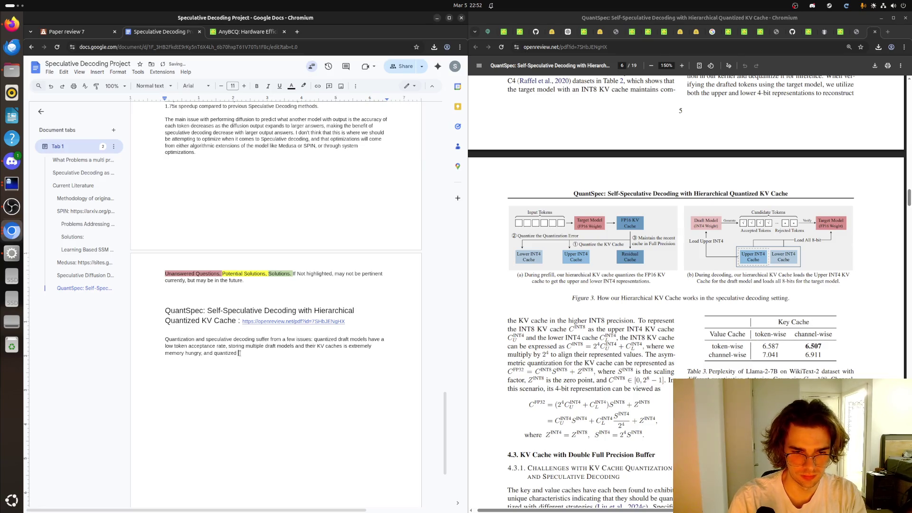
{"action": "type", "text": " draft models are "}
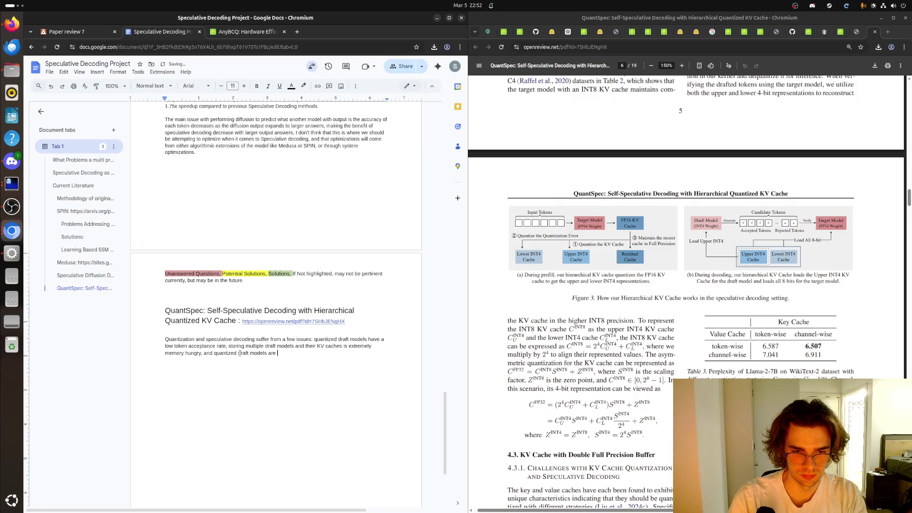
{"action": "type", "text": "not trained for long-sequences."}
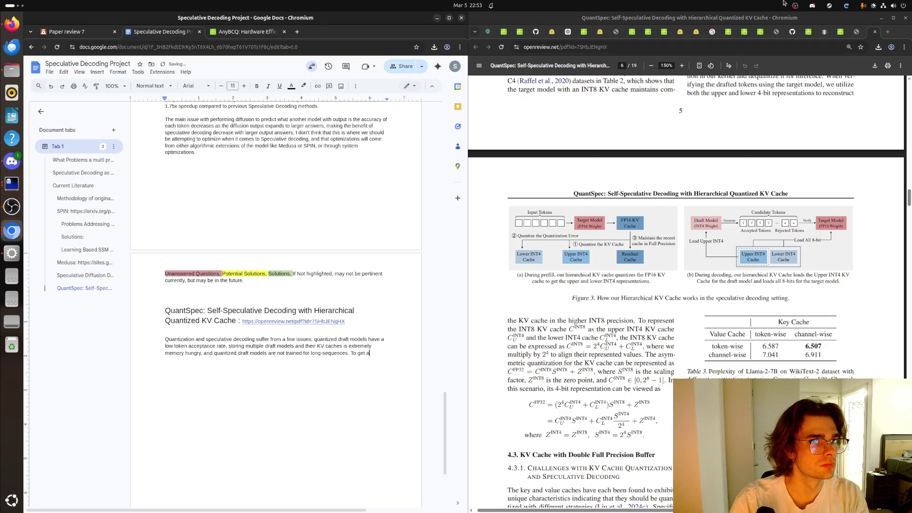
{"action": "type", "text": "To get around"}
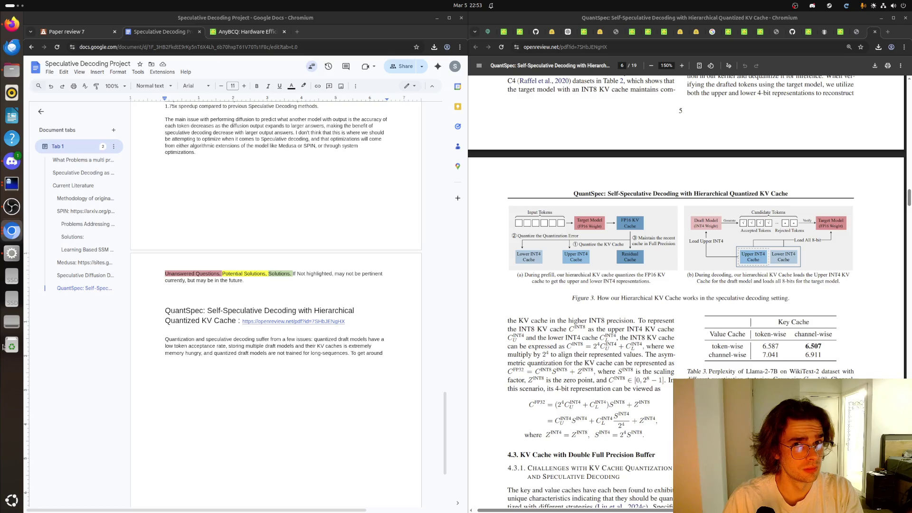
{"action": "left_click", "coordinate": [397, 354]}
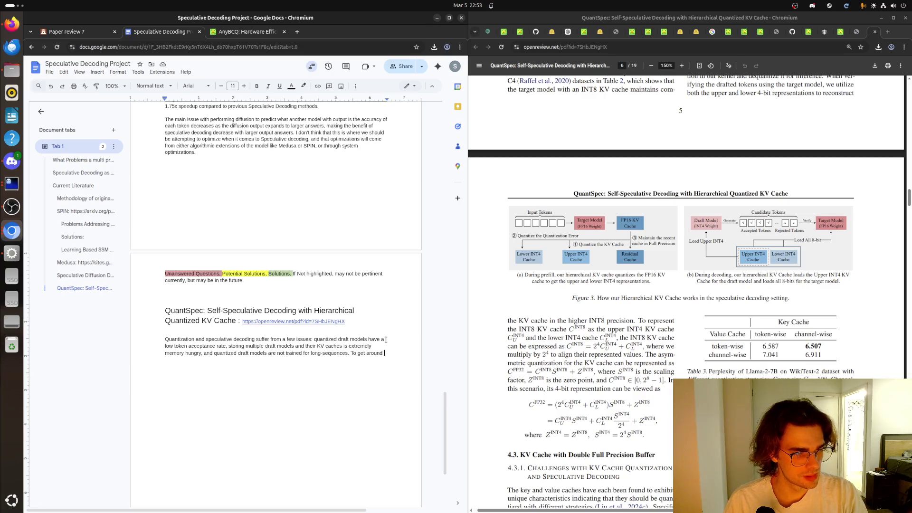
Step: Write that QuantSpec introduces a quantized, embedded KV cache with upper and lower bit entries
{"action": "left_click", "coordinate": [385, 340]}
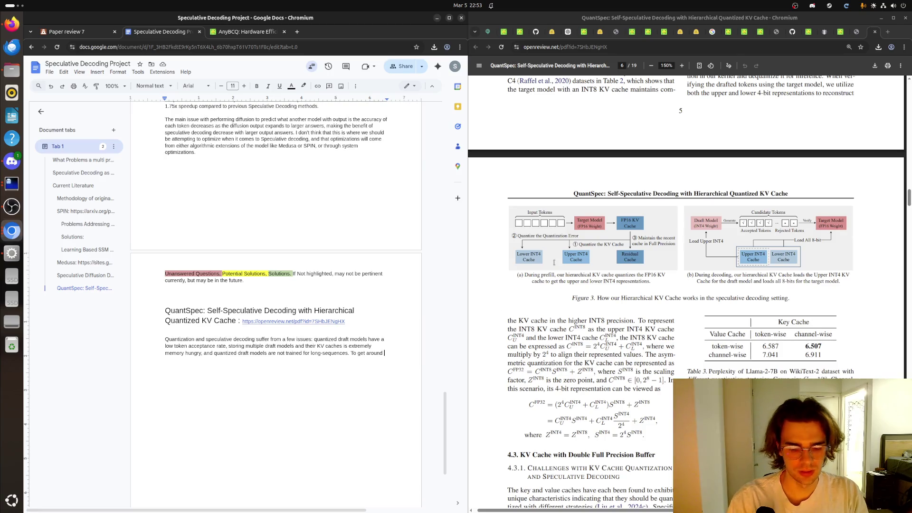
{"action": "type", "text": "these issues, "}
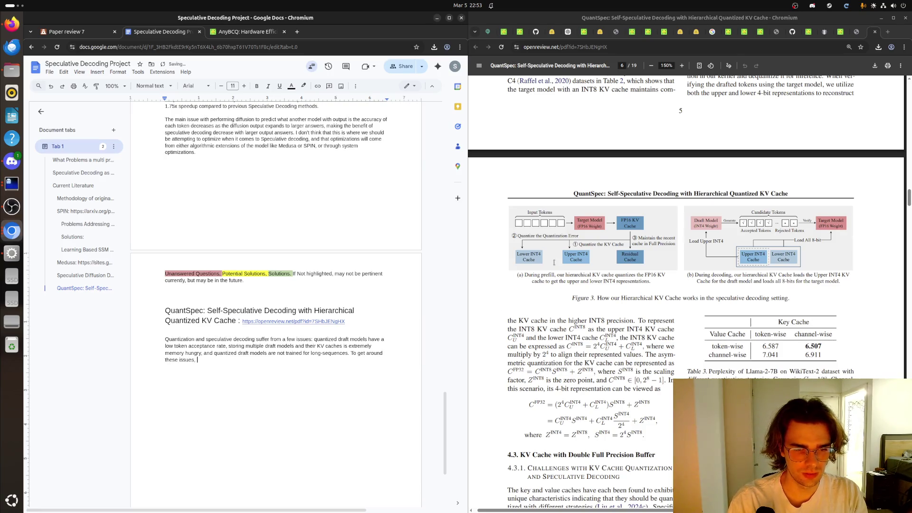
{"action": "type", "text": "Quant"}
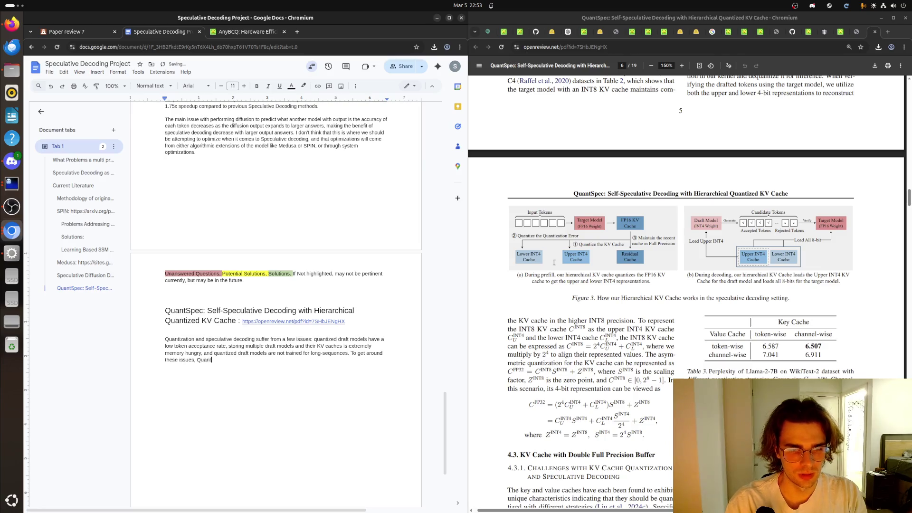
{"action": "type", "text": "Spec in"}
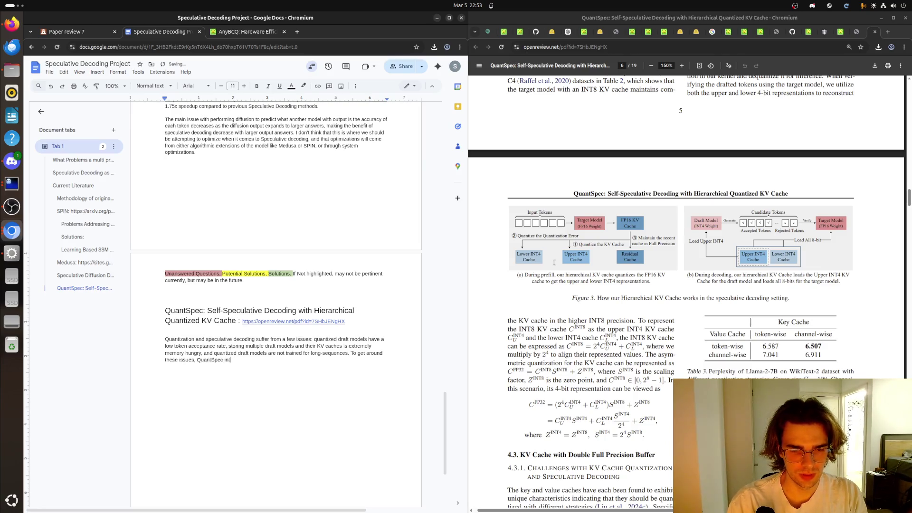
{"action": "type", "text": "troduces a qu"}
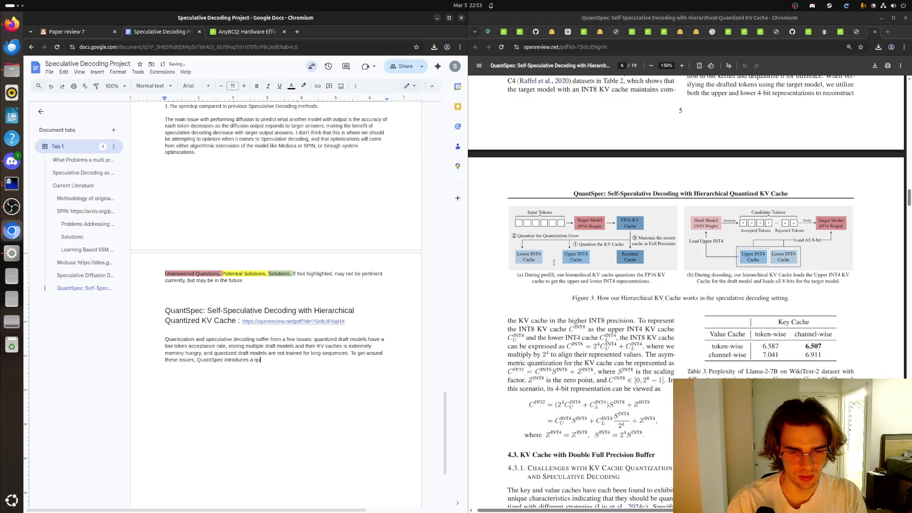
{"action": "type", "text": "antized,"}
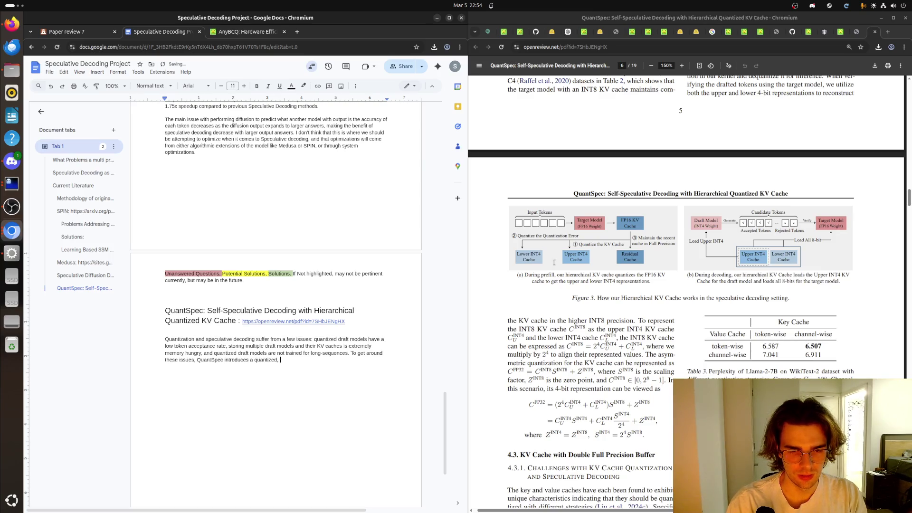
{"action": "type", "text": "emb"}
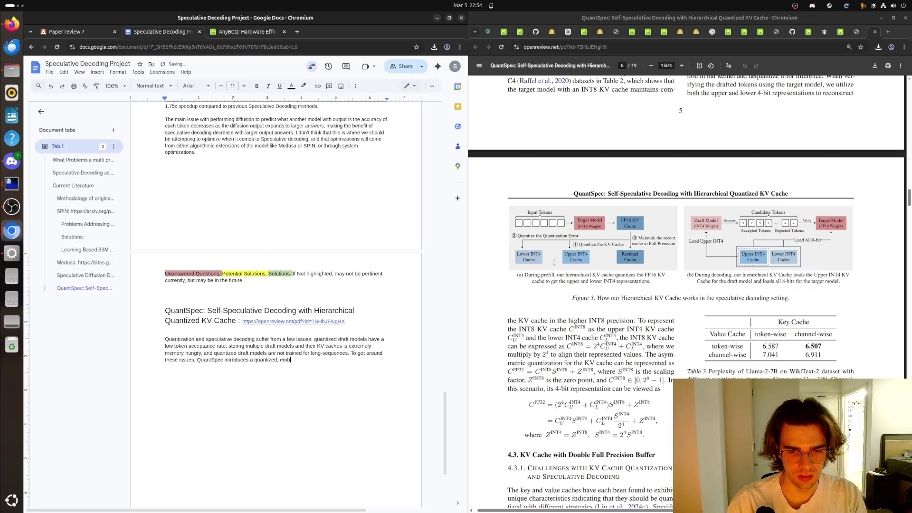
{"action": "type", "text": "edded "}
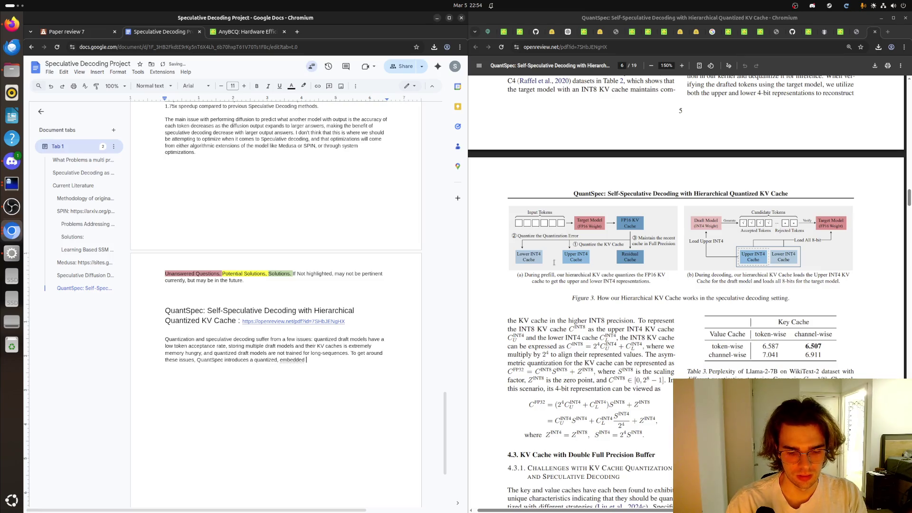
{"action": "type", "text": "KV cache"}
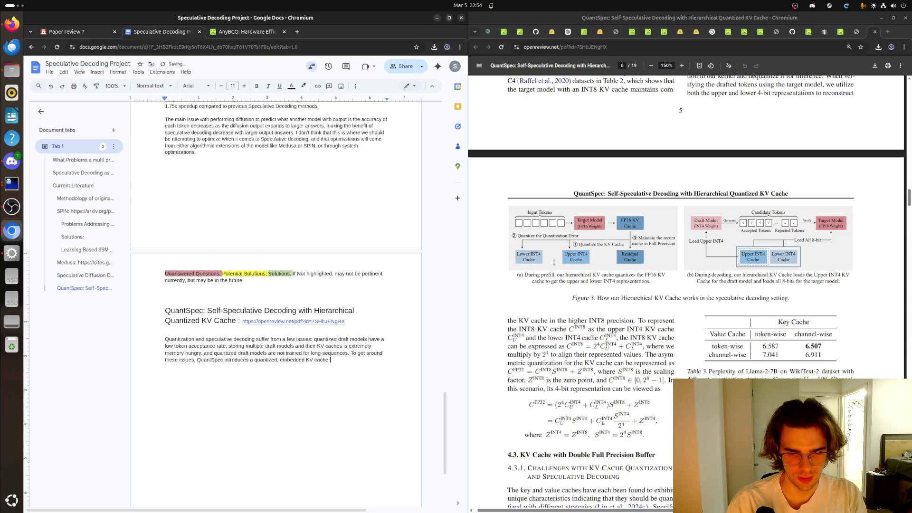
{"action": "key", "text": "BackSpace"}
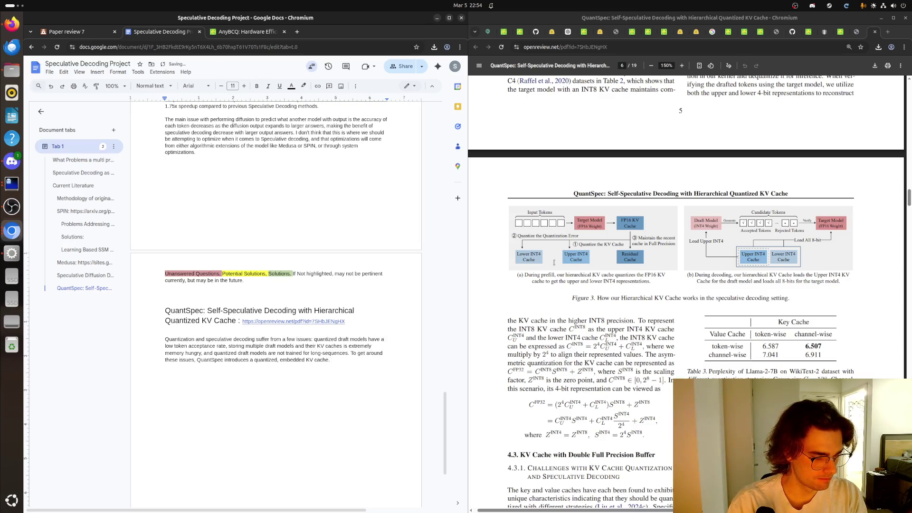
{"action": "type", "text": "With upper and "}
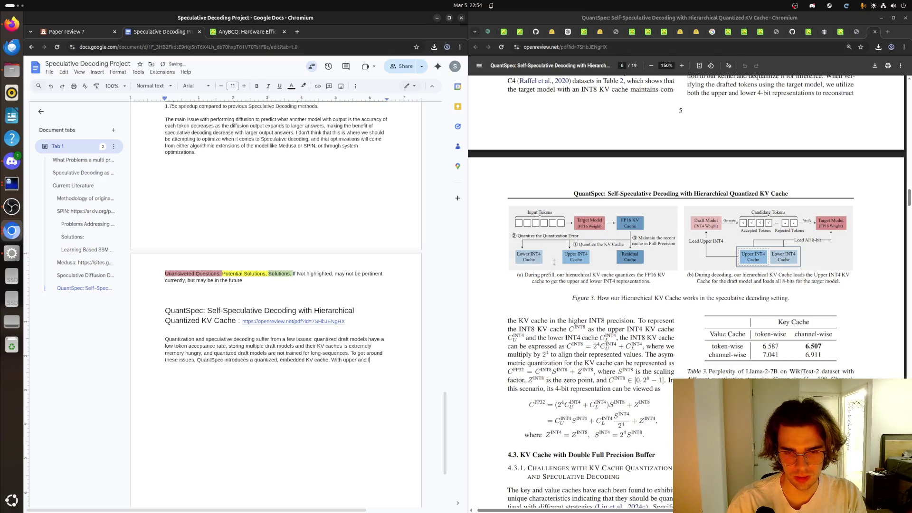
{"action": "type", "text": "lower"}
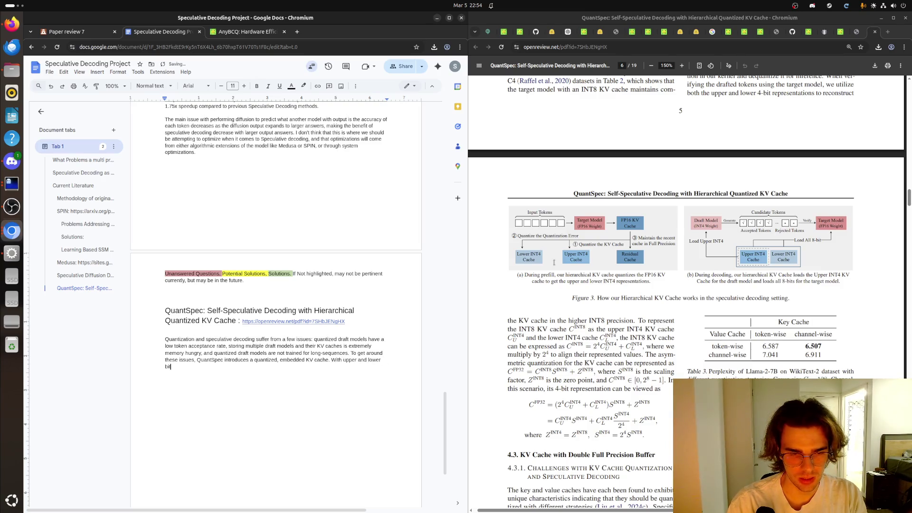
{"action": "type", "text": " bit entries."}
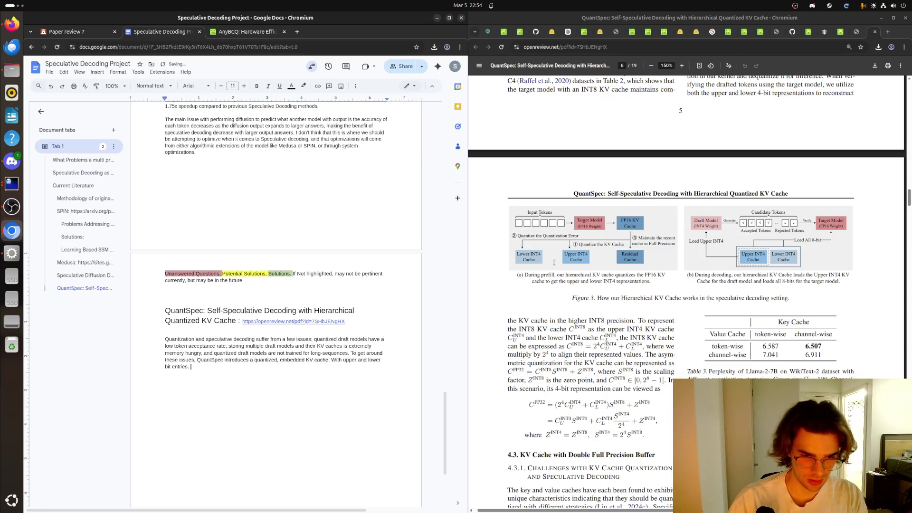
Step: Check the poster, then select the 'embedded KV cache... bit entries.' ending to type over it
{"action": "left_click", "coordinate": [854, 32]}
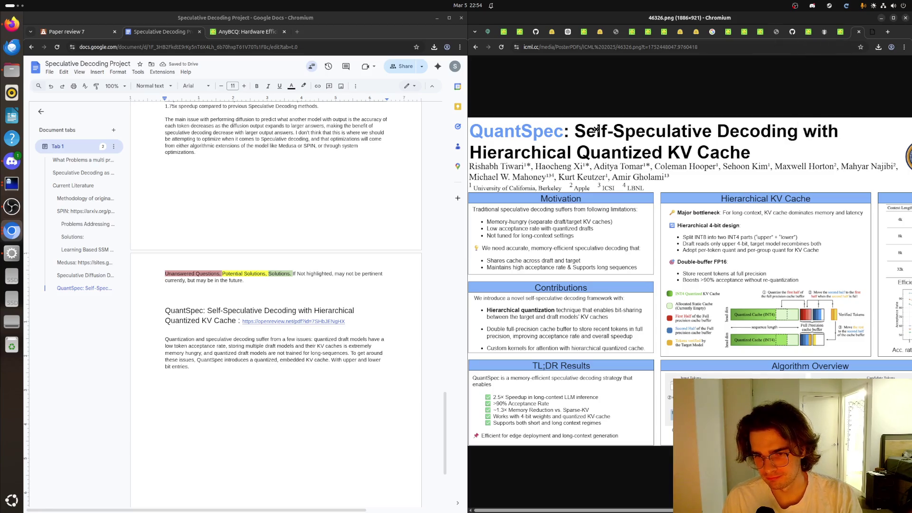
{"action": "key", "text": "ctrl+Tab"}
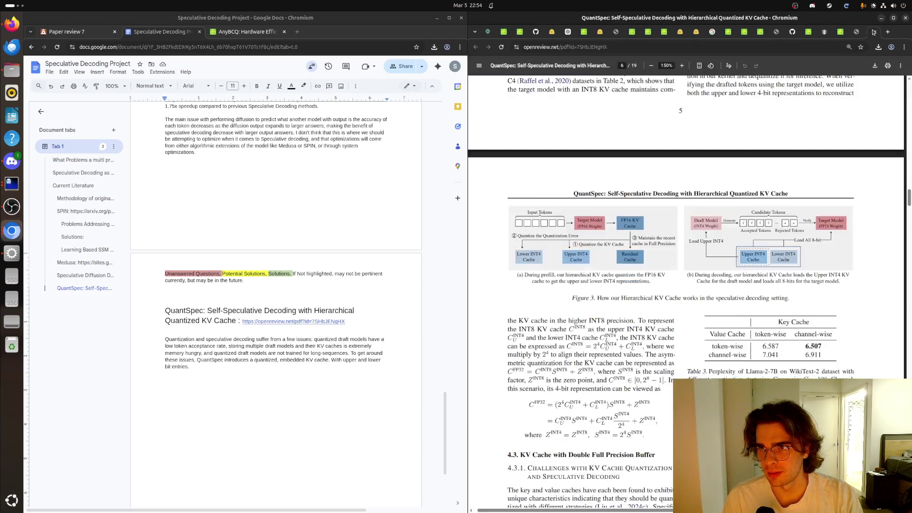
{"action": "left_click", "coordinate": [208, 368]}
{"action": "left_click", "coordinate": [280, 360], "text": "shift"}
{"action": "type", "text": "hier"}
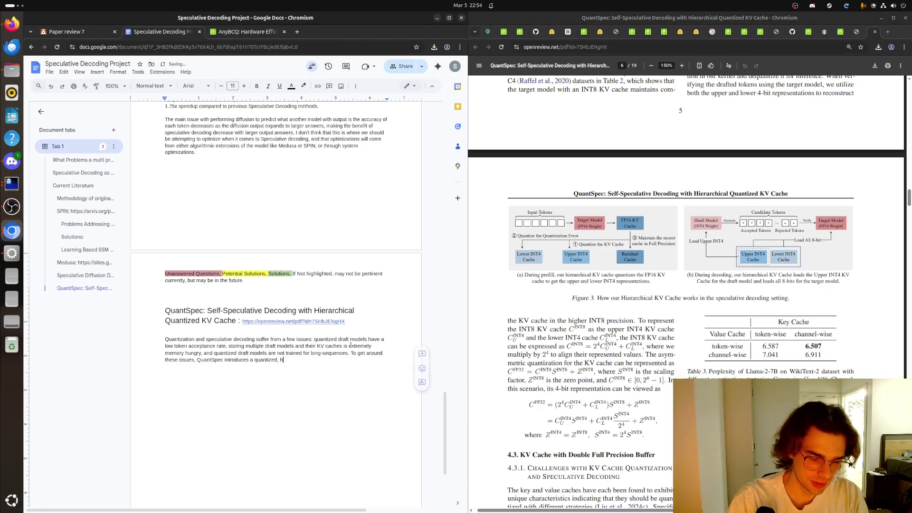
{"action": "type", "text": "archa"}
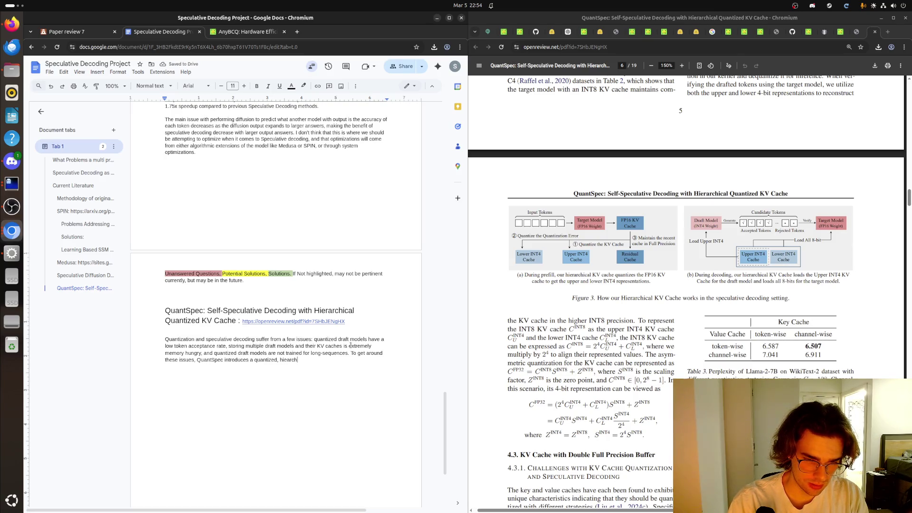
{"action": "type", "text": "ical "}
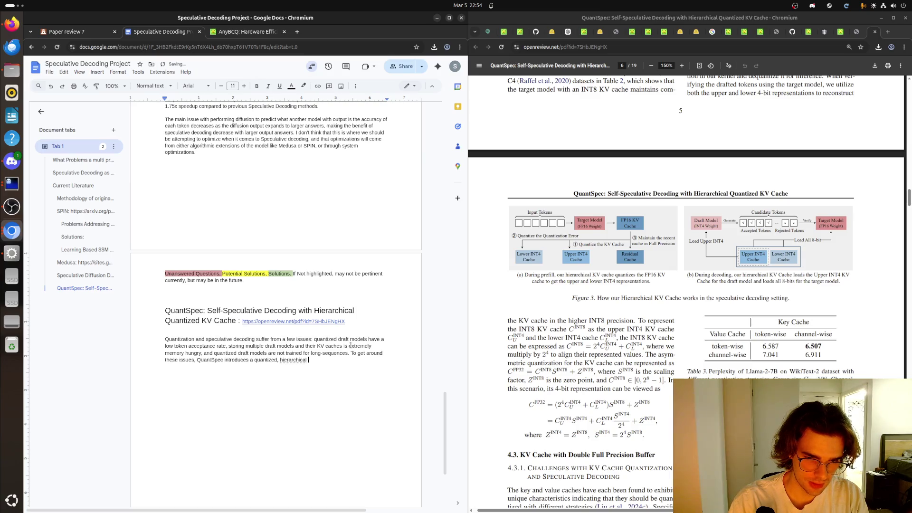
{"action": "type", "text": "KV ca"}
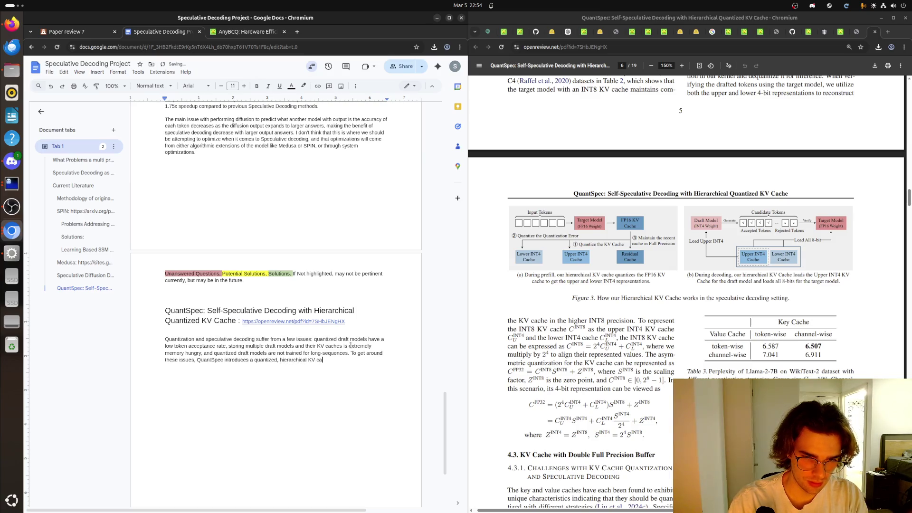
{"action": "type", "text": "che that all"}
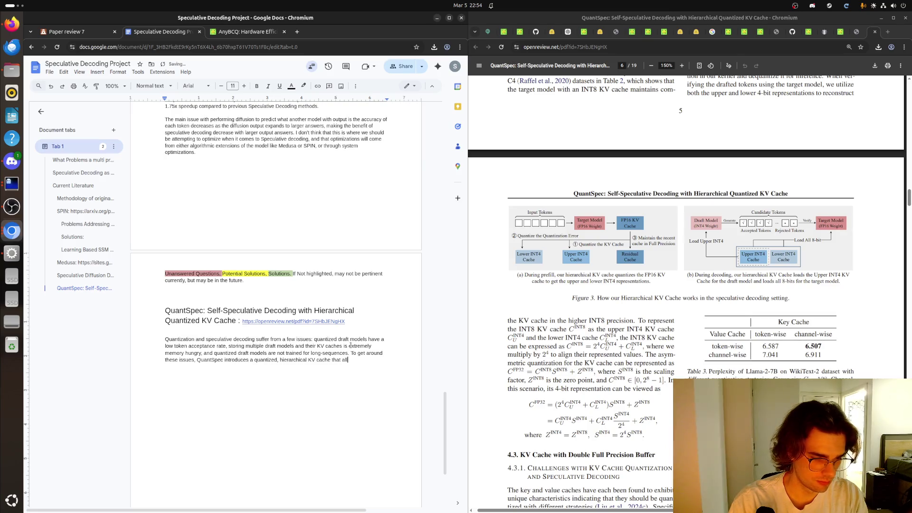
{"action": "type", "text": "ows bit c"}
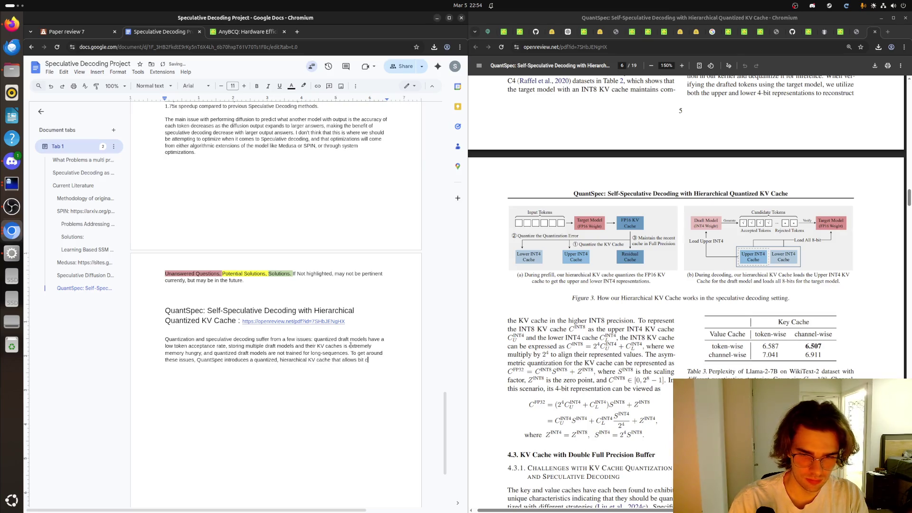
{"action": "type", "text": "haring."}
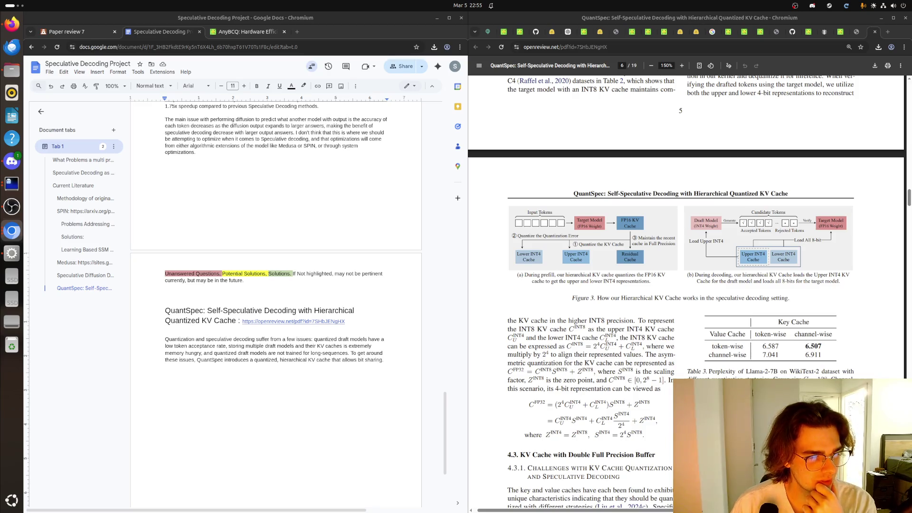
{"action": "left_click", "coordinate": [383, 366]}
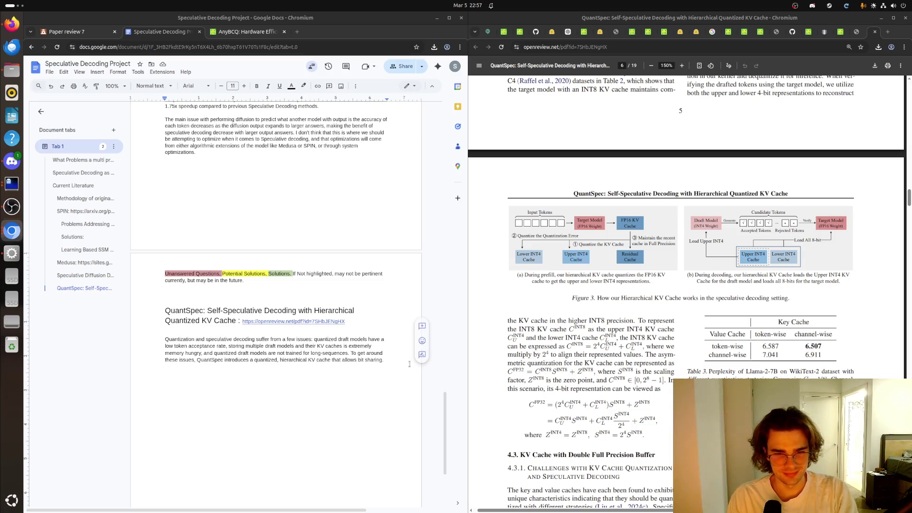
Step: Add 'to save memory' and write that they use a double precision FP cache buffer, referencing the poster
{"action": "left_click", "coordinate": [297, 372]}
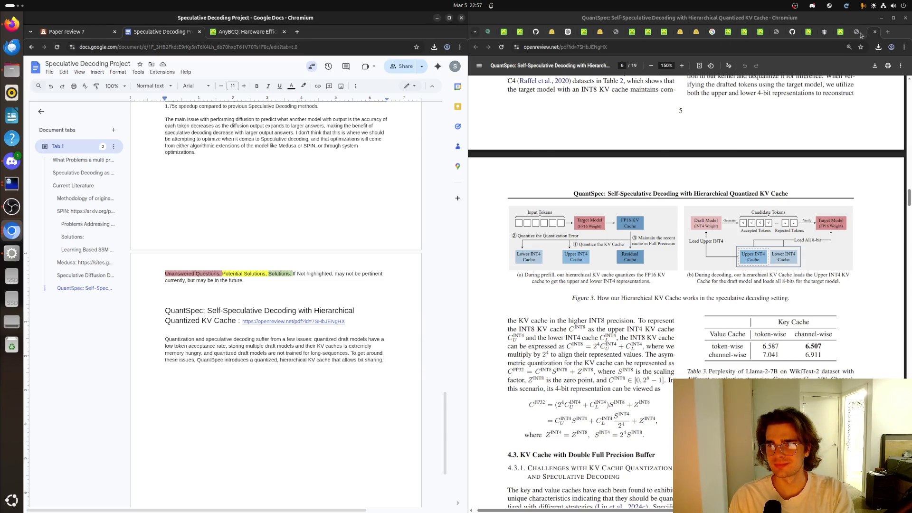
{"action": "left_click", "coordinate": [875, 32]}
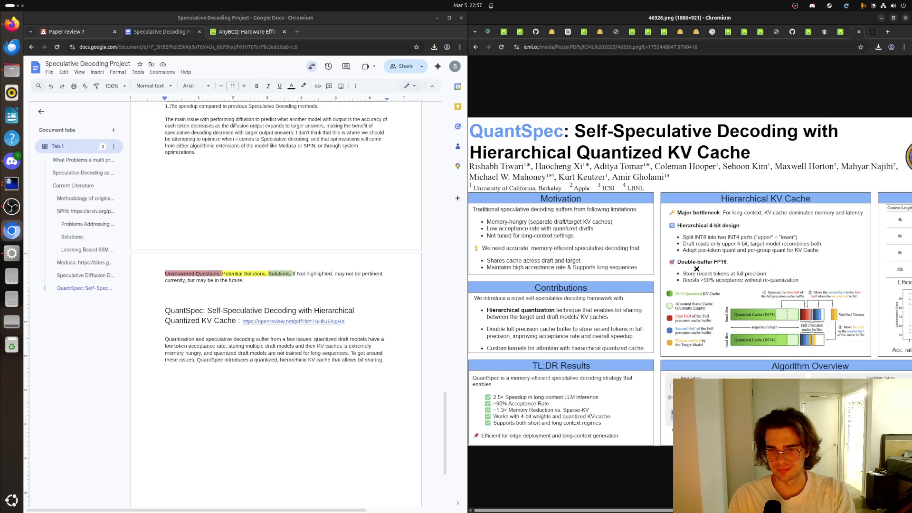
{"action": "left_click", "coordinate": [393, 364]}
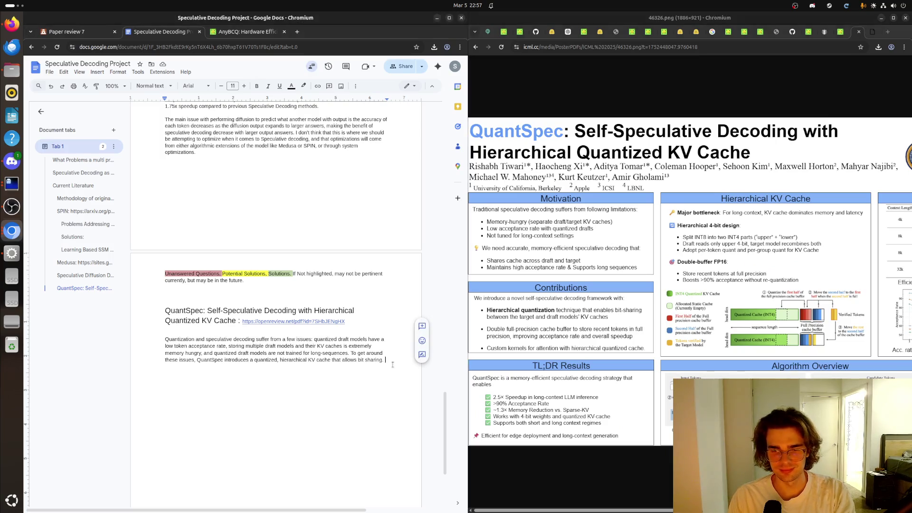
{"action": "type", "text": "They then"}
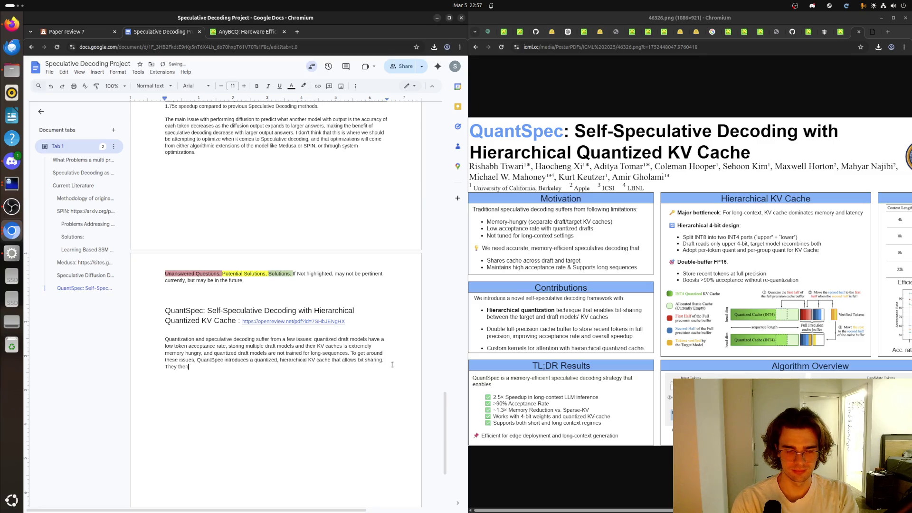
{"action": "key", "text": "ctrl+BackSpace"}
{"action": "key", "text": "ctrl+BackSpace"}
{"action": "type", "text": "to save"}
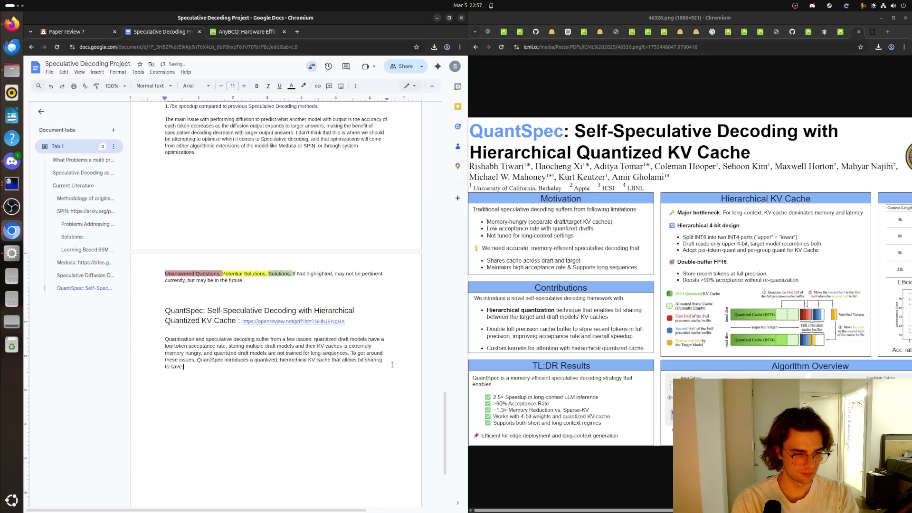
{"action": "type", "text": " memory. They the"}
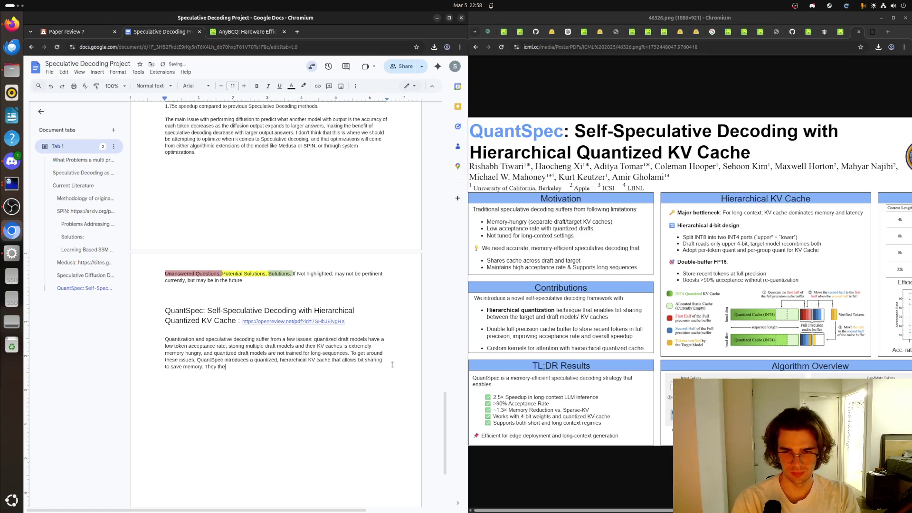
{"action": "type", "text": "n use a "}
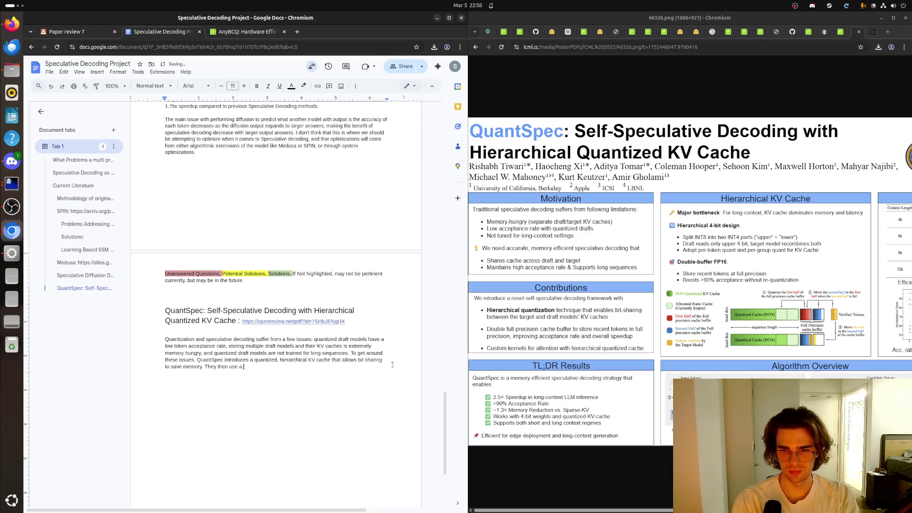
{"action": "type", "text": "double precision c"}
{"action": "type", "text": "ache b"}
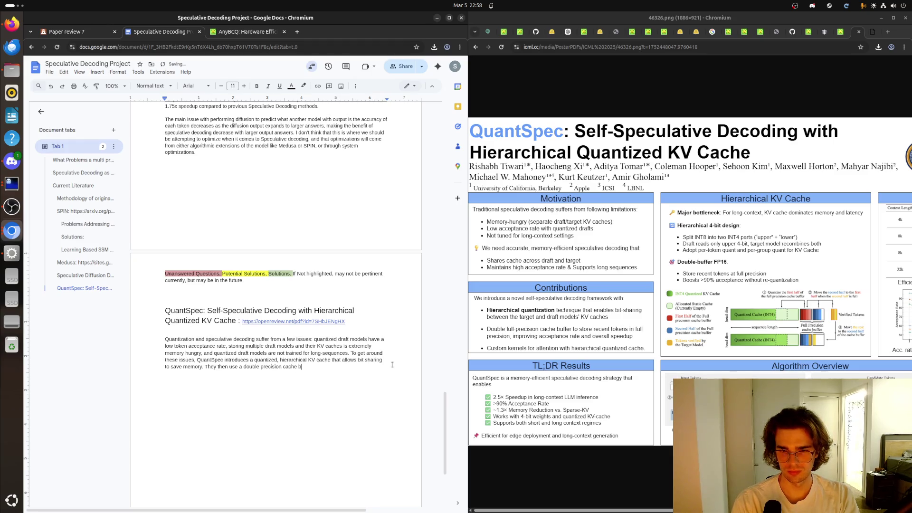
{"action": "type", "text": "uffer"}
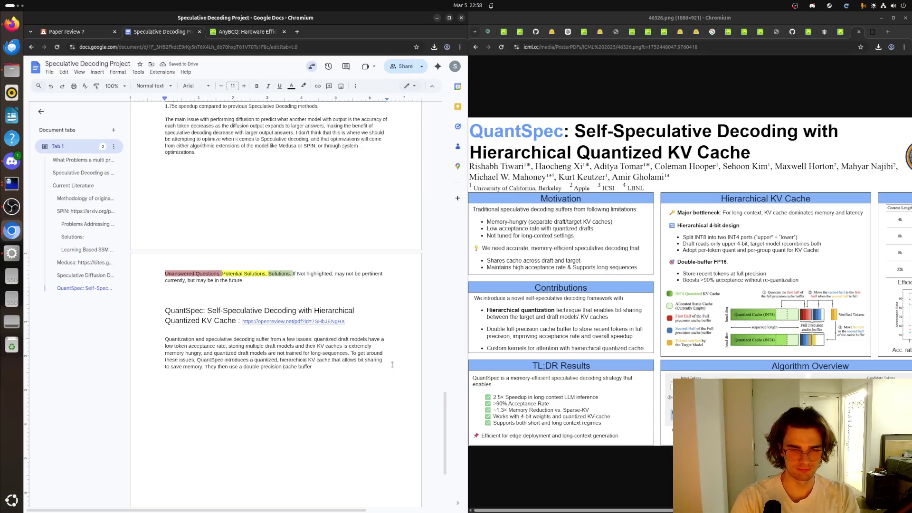
{"action": "key", "text": "ctrl+Left"}
{"action": "type", "text": "FP "}
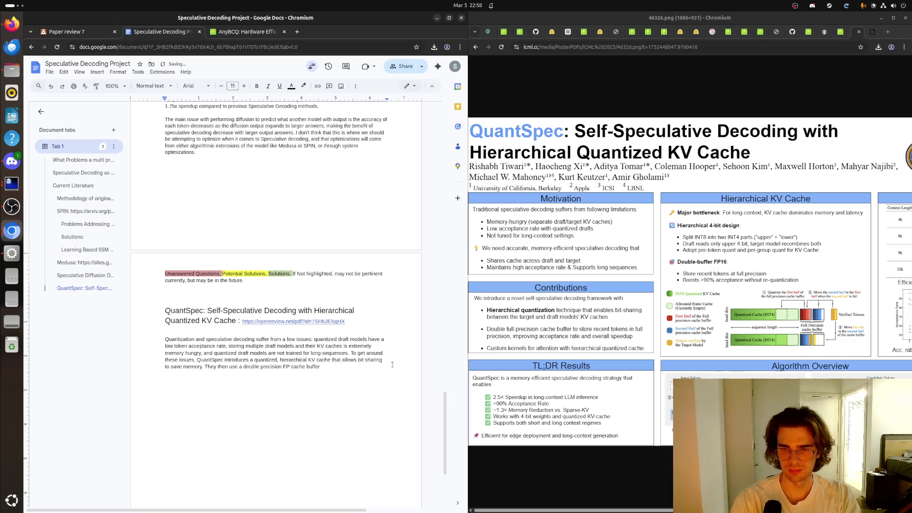
{"action": "type", "text": " to store rec"}
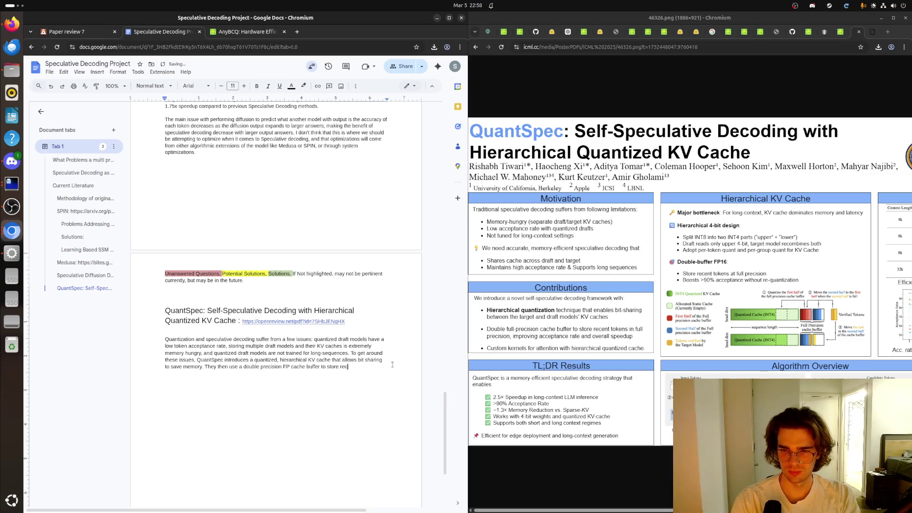
{"action": "type", "text": "ent tokens in full "}
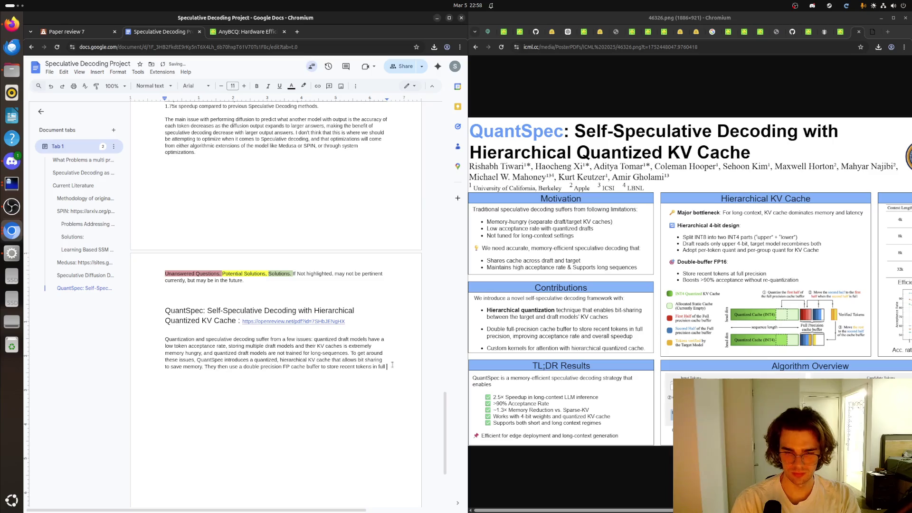
{"action": "type", "text": "precision"}
{"action": "type", "text": "mpro"}
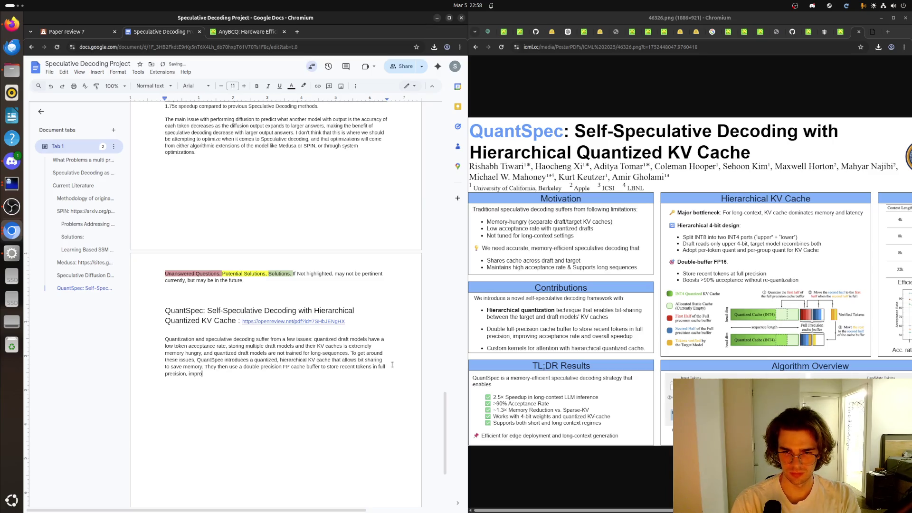
{"action": "type", "text": "ving a"}
{"action": "type", "text": "cceptance "}
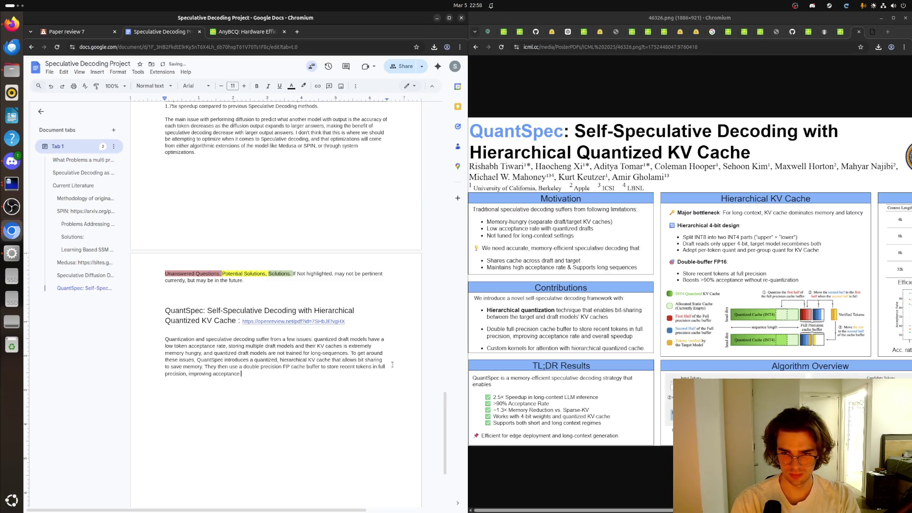
{"action": "type", "text": "and o"}
{"action": "type", "text": "verall sp"}
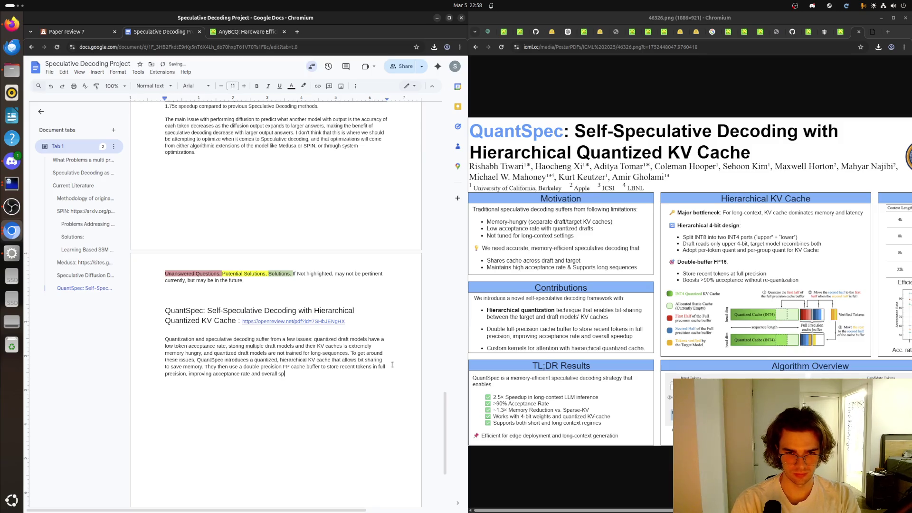
{"action": "type", "text": "eedup"}
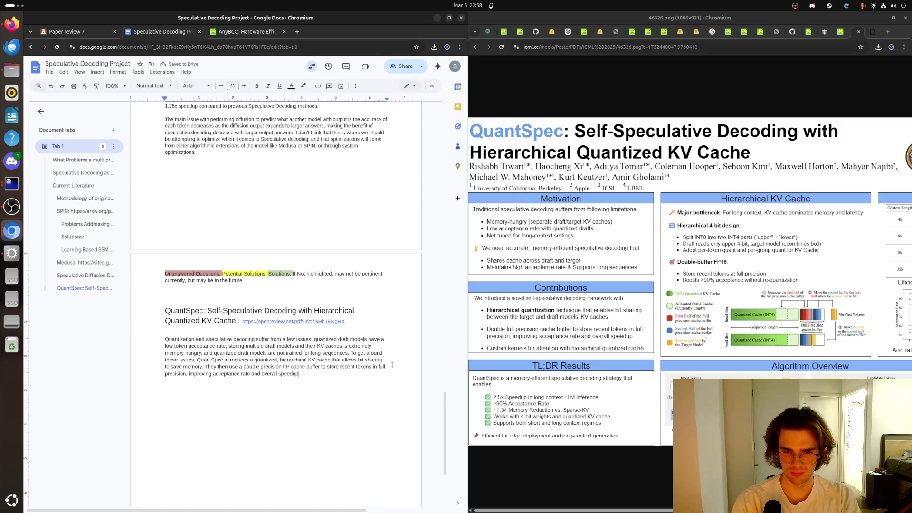
{"action": "type", "text": ", and they"}
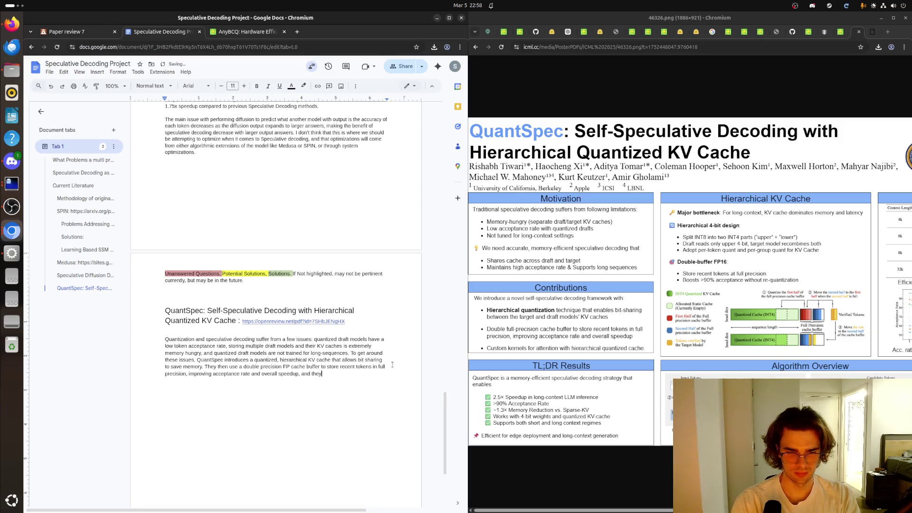
{"action": "type", "text": " pre"}
{"action": "type", "text": "v"}
{"action": "type", "text": "ide cus"}
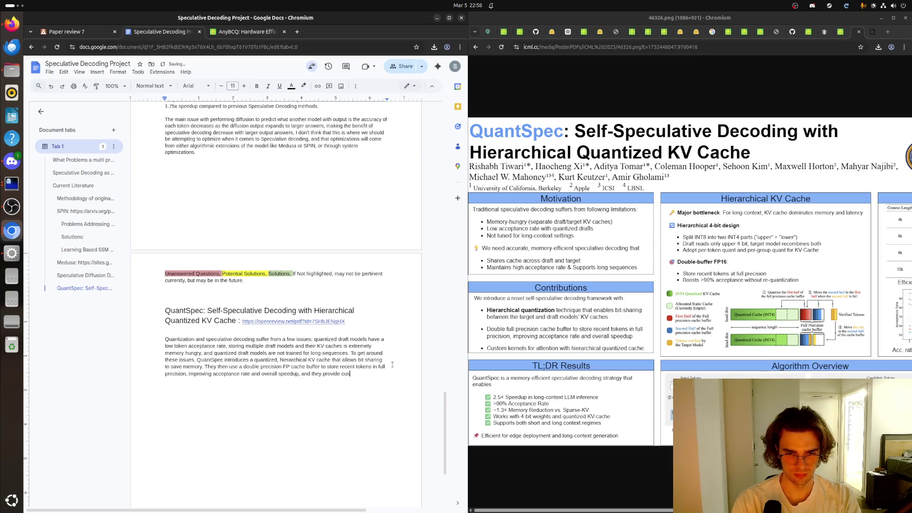
{"action": "type", "text": "tom kernels for"}
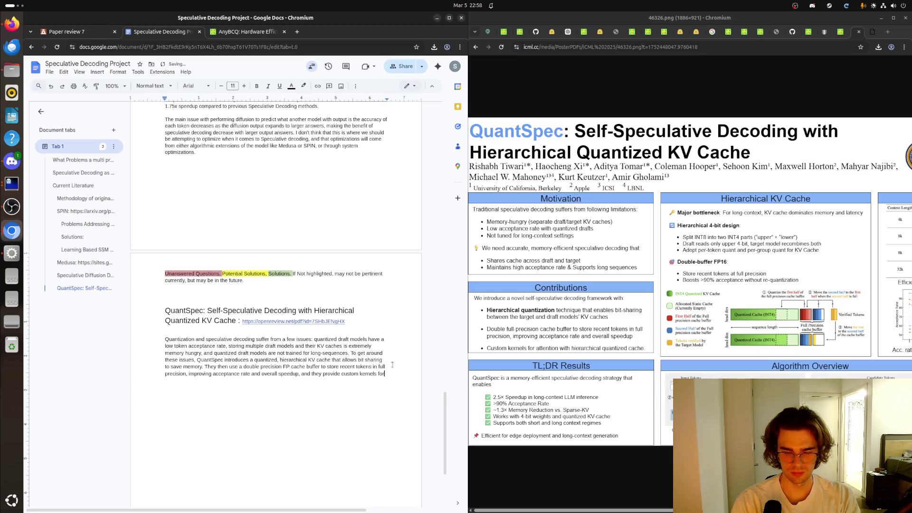
{"action": "type", "text": "attention with "}
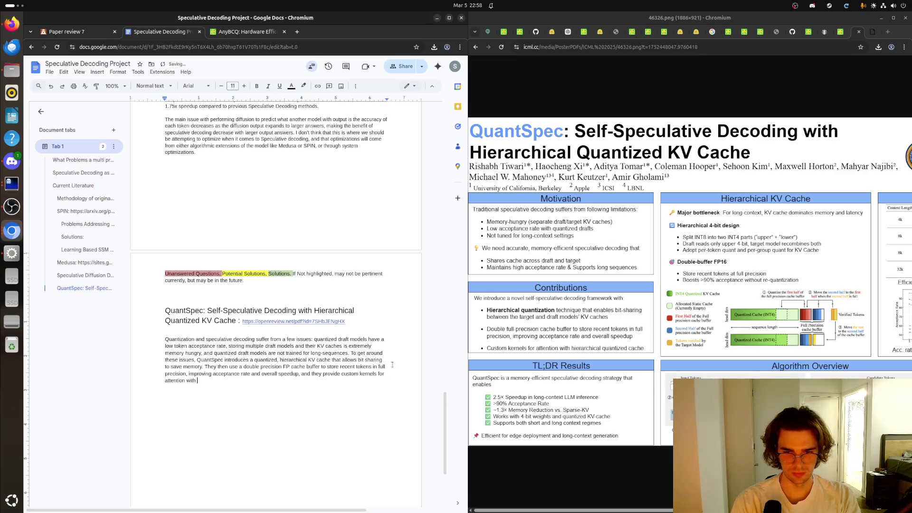
{"action": "type", "text": "heirar"}
{"action": "type", "text": "hic"}
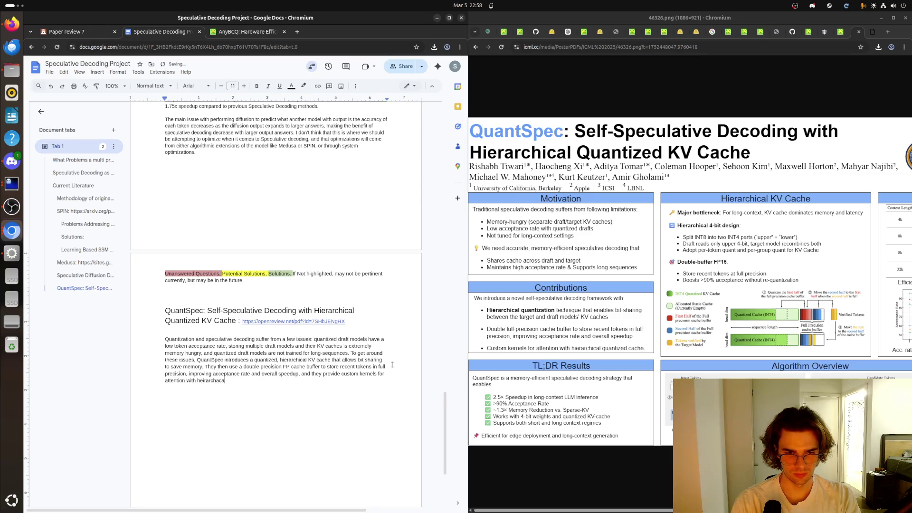
{"action": "type", "text": "al quant"}
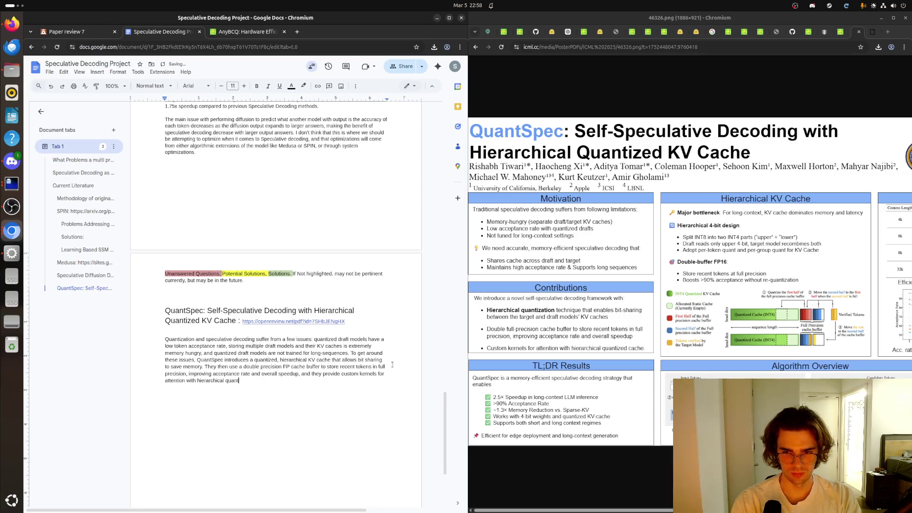
{"action": "type", "text": "cache"}
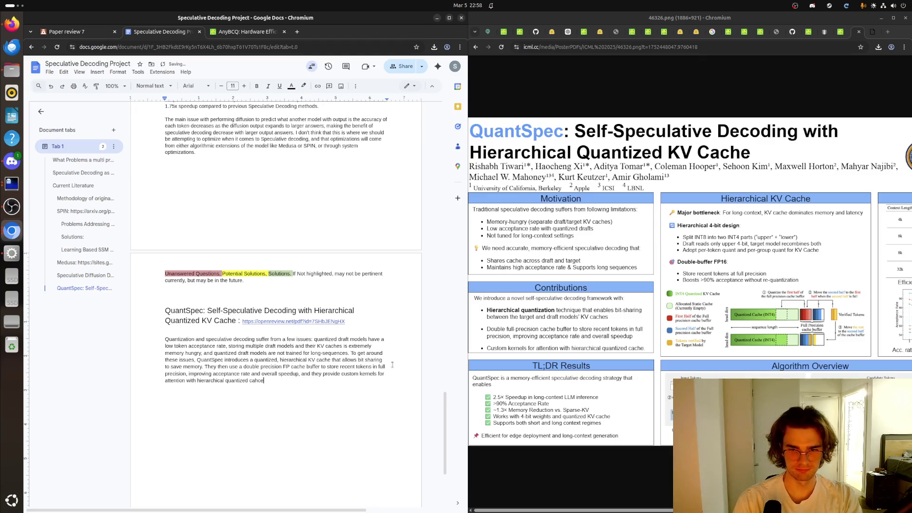
{"action": "type", "text": "."}
Step: Write a new results paragraph: 2.5x long-context speedup, over 90% acceptance, 1.3x memory reduction, 4-bit weight support
{"action": "key", "text": "Return"}
{"action": "key", "text": "Return"}
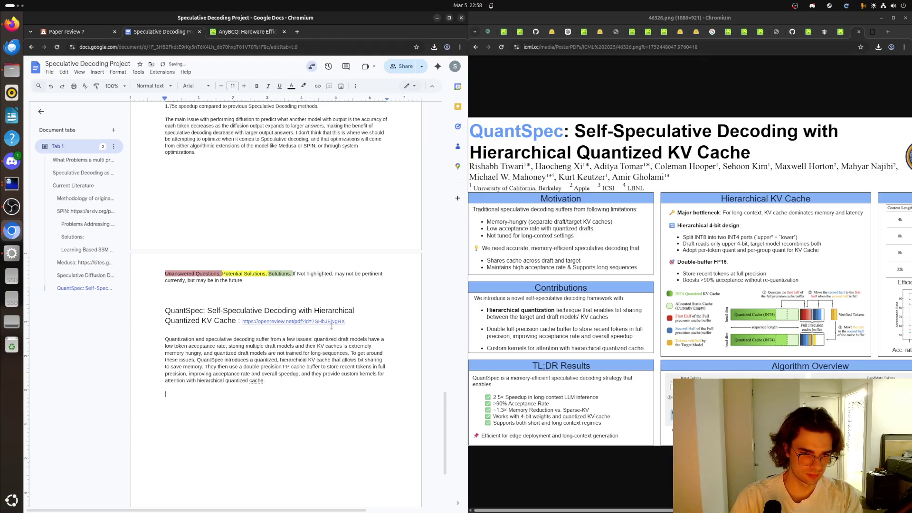
{"action": "type", "text": "Fiom this they ha"}
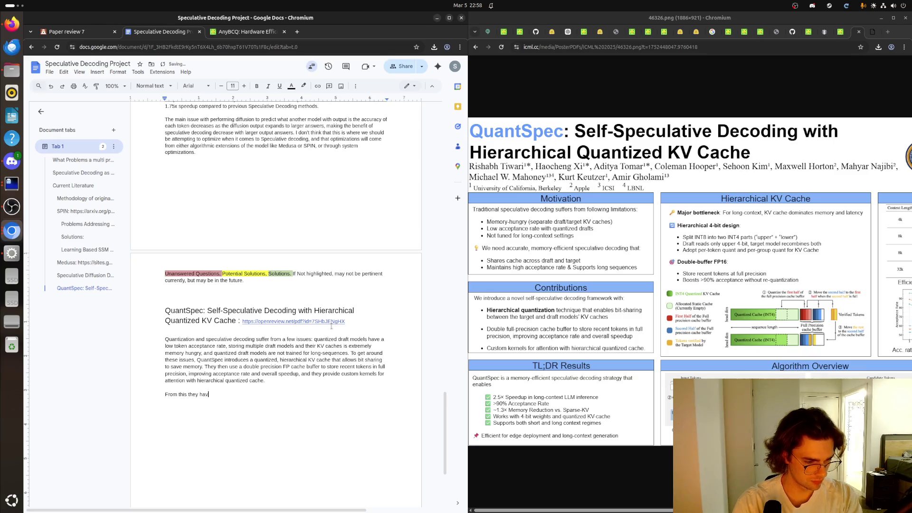
{"action": "type", "text": "v"}
{"action": "key", "text": "BackSpace"}
{"action": "key", "text": "BackSpace"}
{"action": "key", "text": "BackSpace"}
{"action": "type", "text": "were able "}
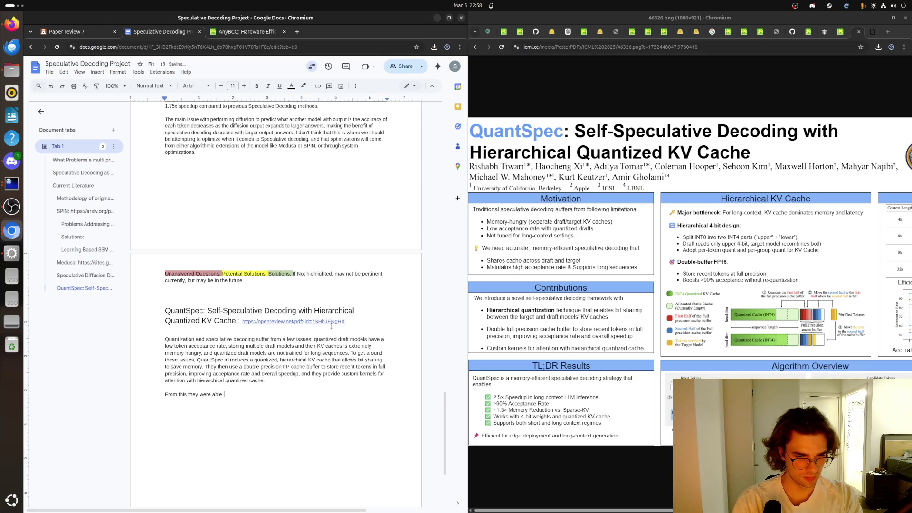
{"action": "type", "text": "to ach"}
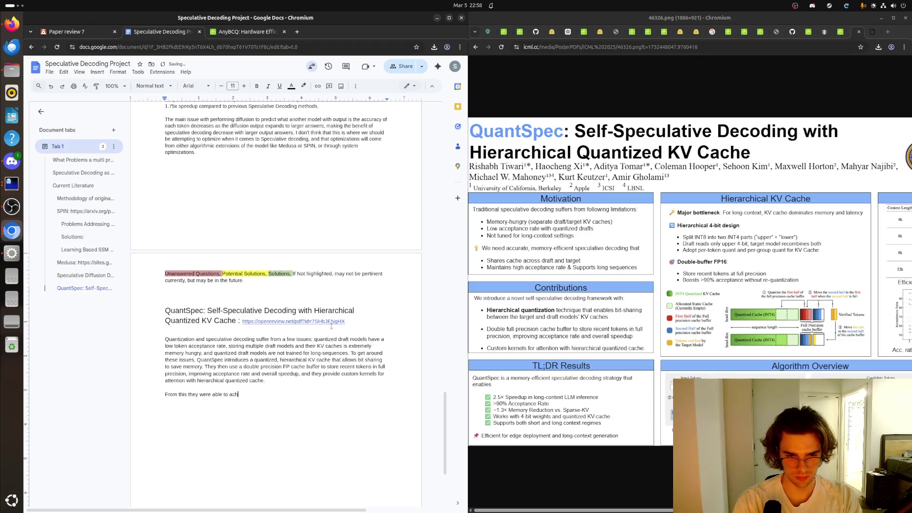
{"action": "type", "text": "ieve a 2.5x "}
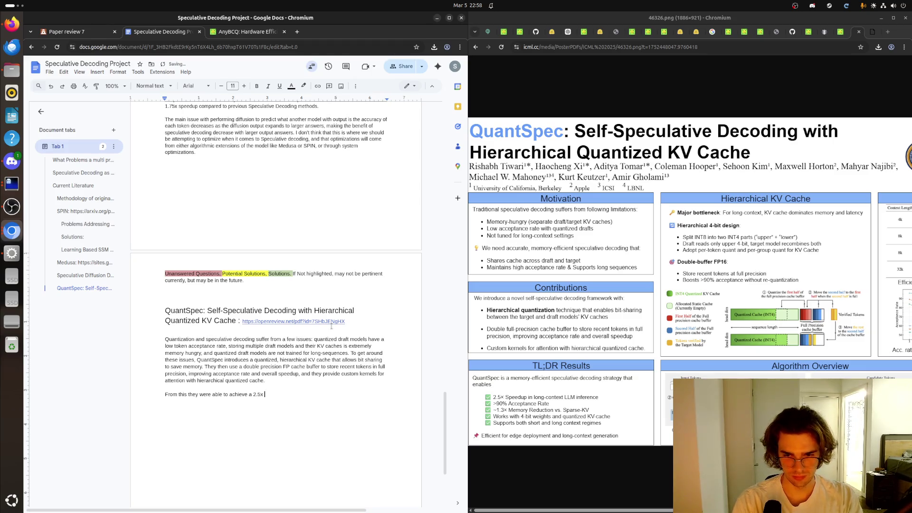
{"action": "type", "text": "speedup in"}
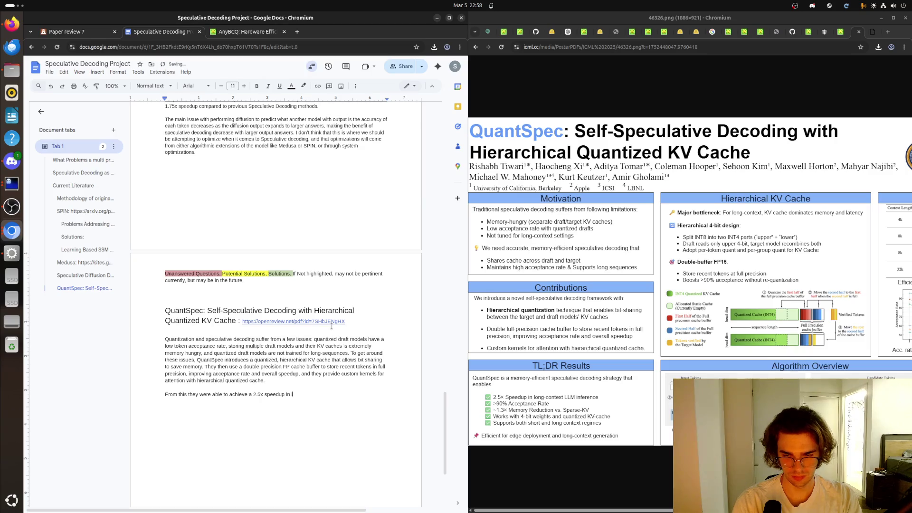
{"action": "type", "text": "long-context LLM "}
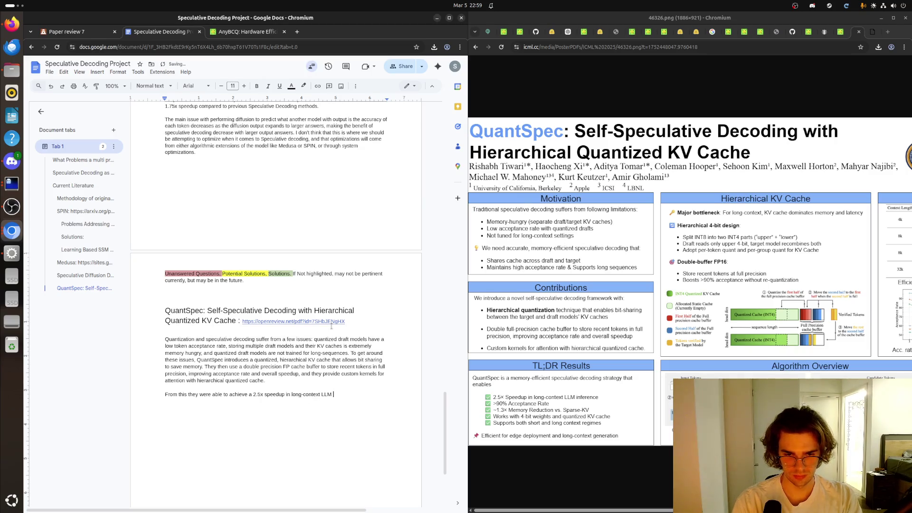
{"action": "type", "text": "infernece"}
{"action": "type", "text": ", "}
{"action": "type", "text": "they achiev"}
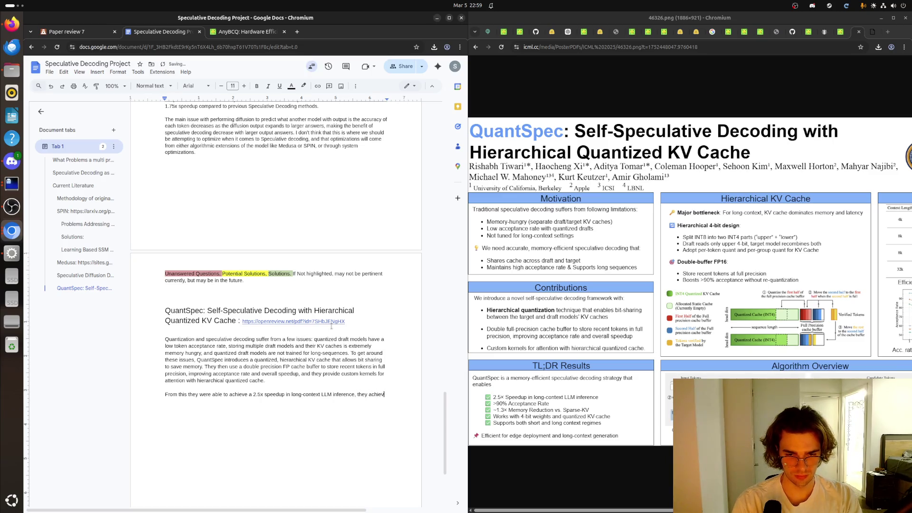
{"action": "type", "text": "ed far great"}
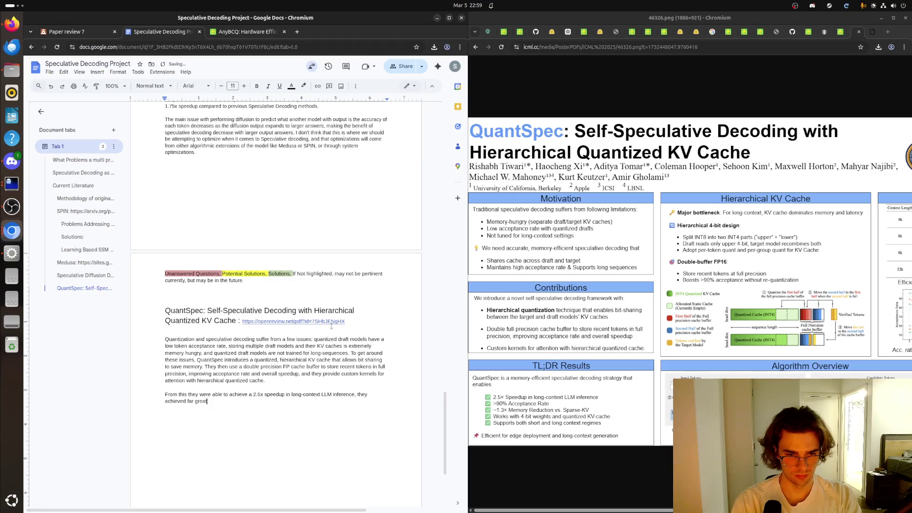
{"action": "type", "text": "er accepta"}
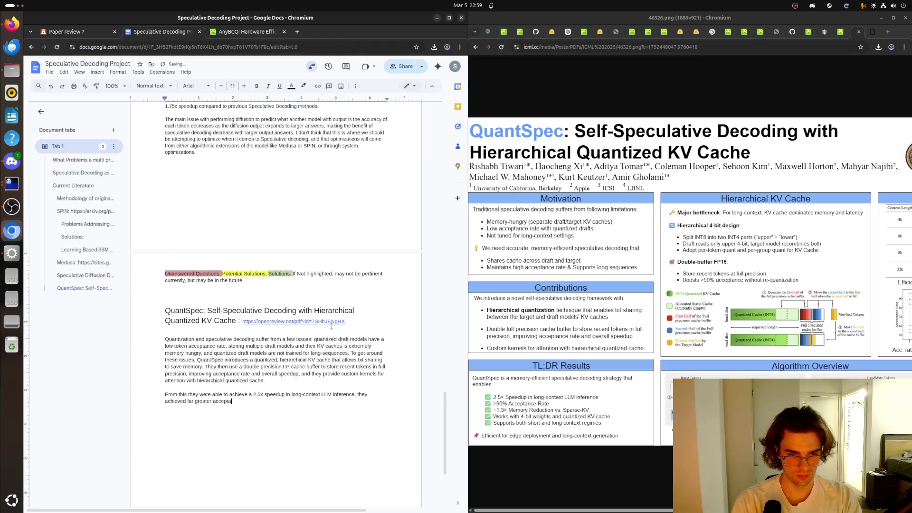
{"action": "type", "text": "on "}
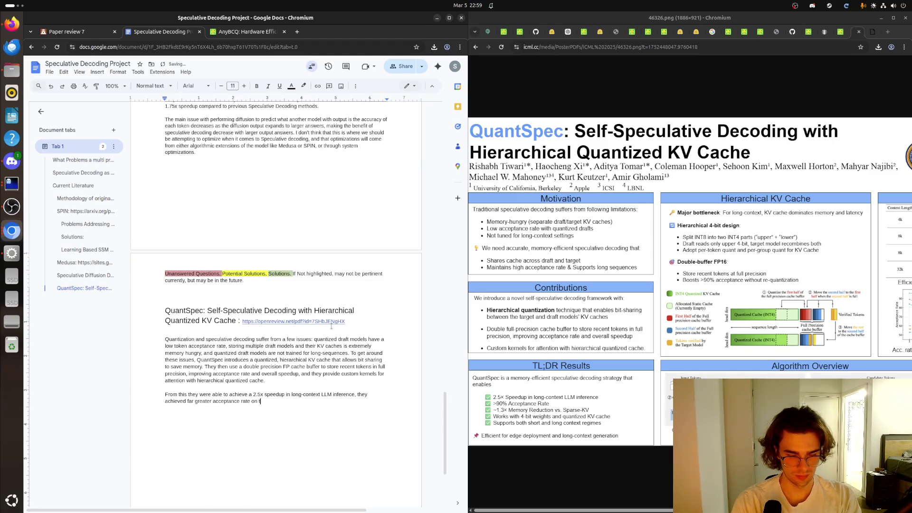
{"action": "type", "text": "the draft "}
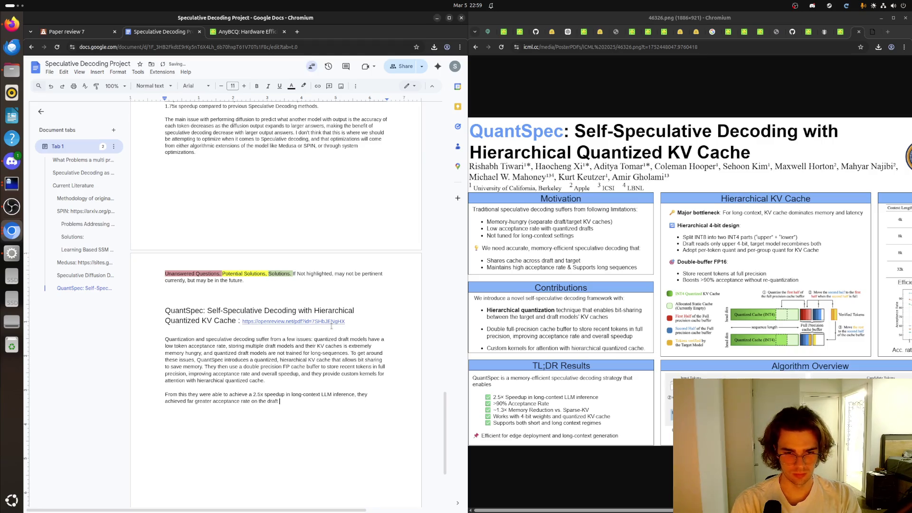
{"action": "type", "text": "tokens ("}
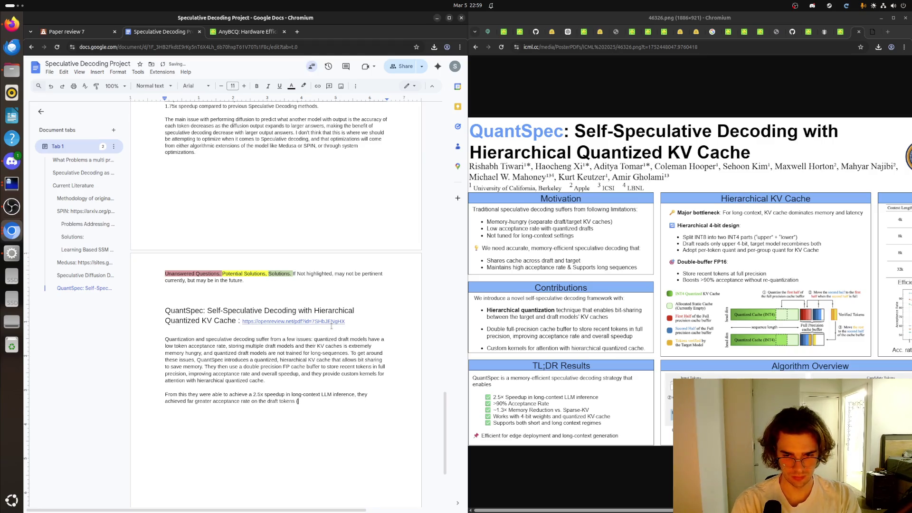
{"action": "type", "text": ">90"}
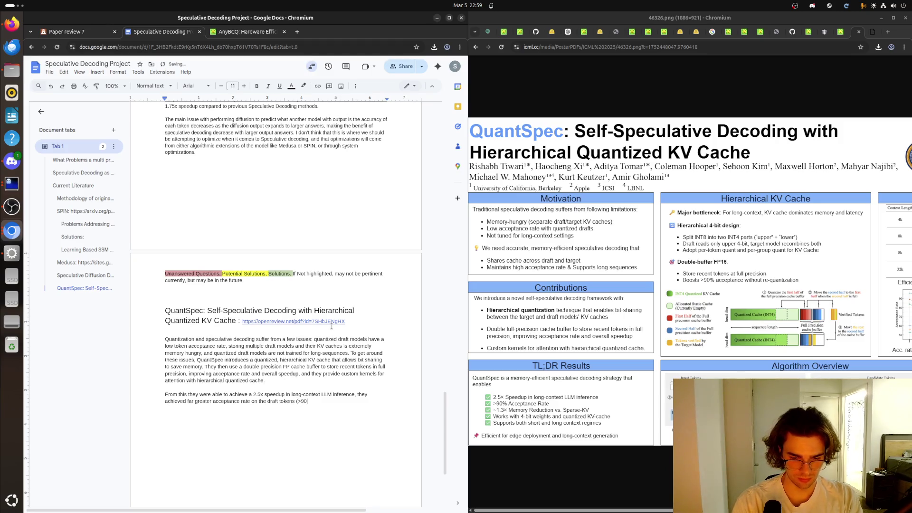
{"action": "type", "text": "%)"}
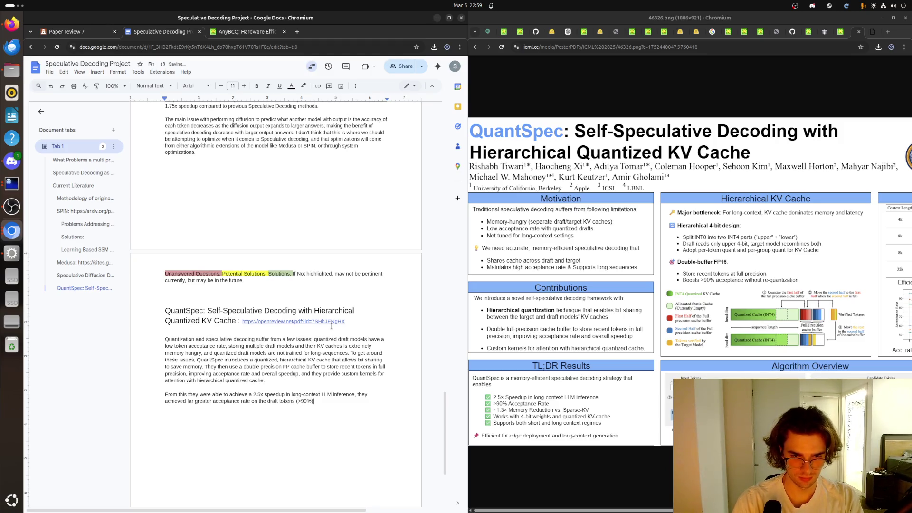
{"action": "type", "text": ", they red"}
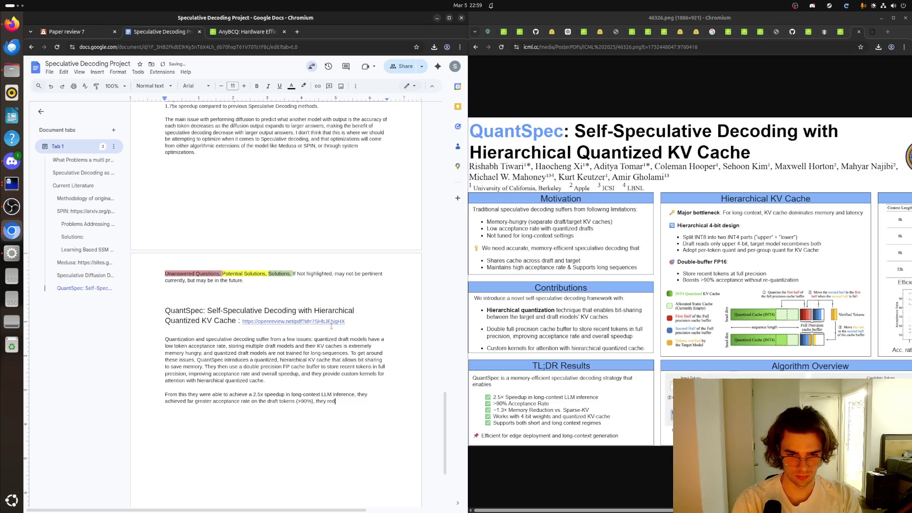
{"action": "type", "text": "uce "}
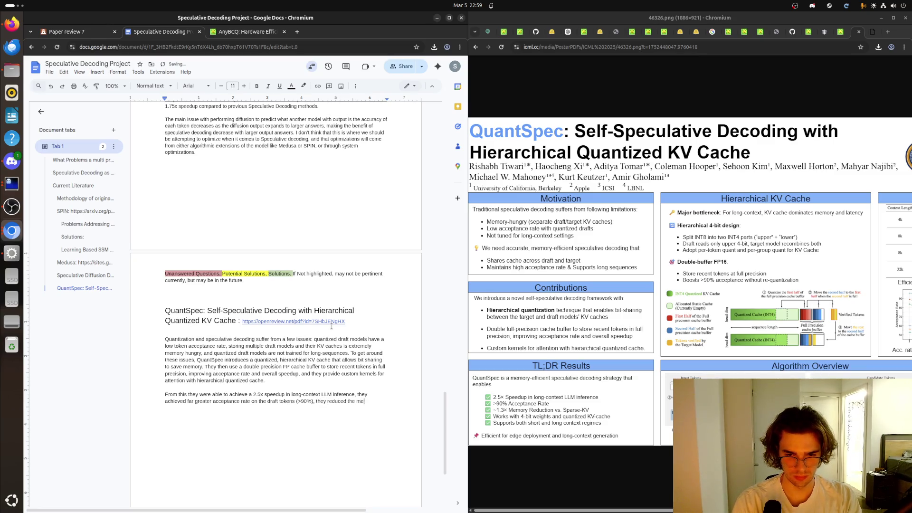
{"action": "type", "text": "mory foot"}
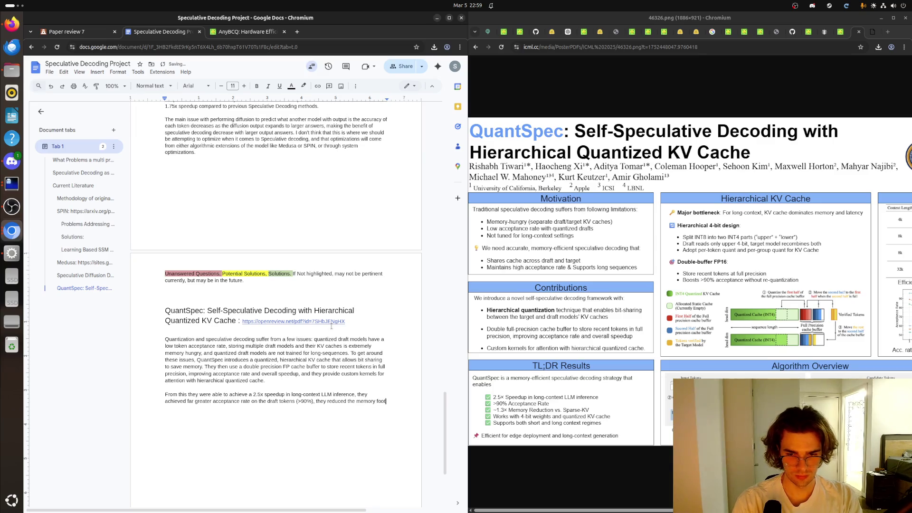
{"action": "type", "text": "print by about 1.3x memory reduction vs. Sparse-KV, their method support 4-bit weights and"}
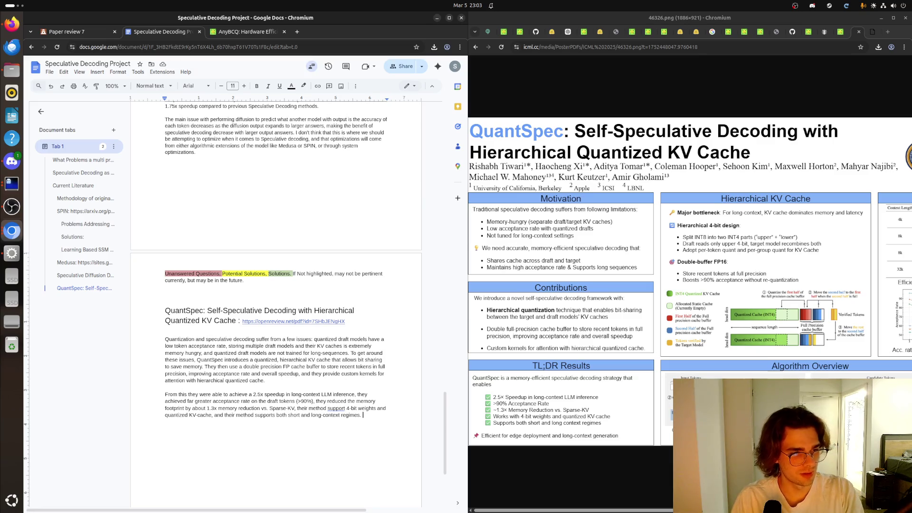
{"action": "key", "text": "alt+Tab"}
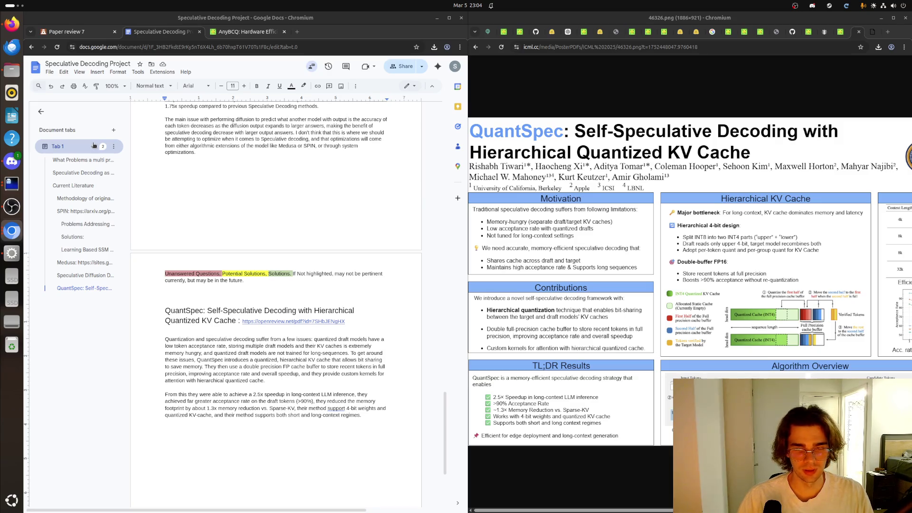
Step: Accept the spelling suggestion so the results paragraph reads "their method supports 4-bit weights"
{"action": "right_click", "coordinate": [344, 417]}
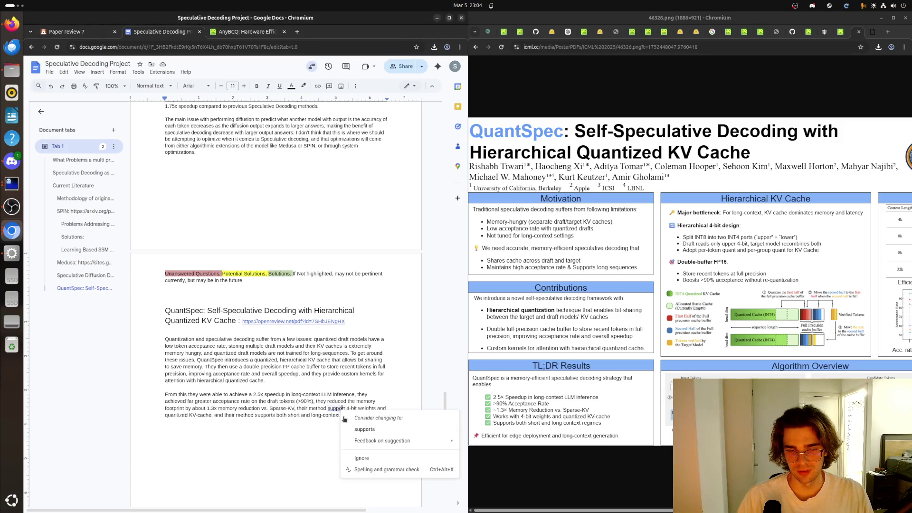
{"action": "left_click", "coordinate": [359, 429]}
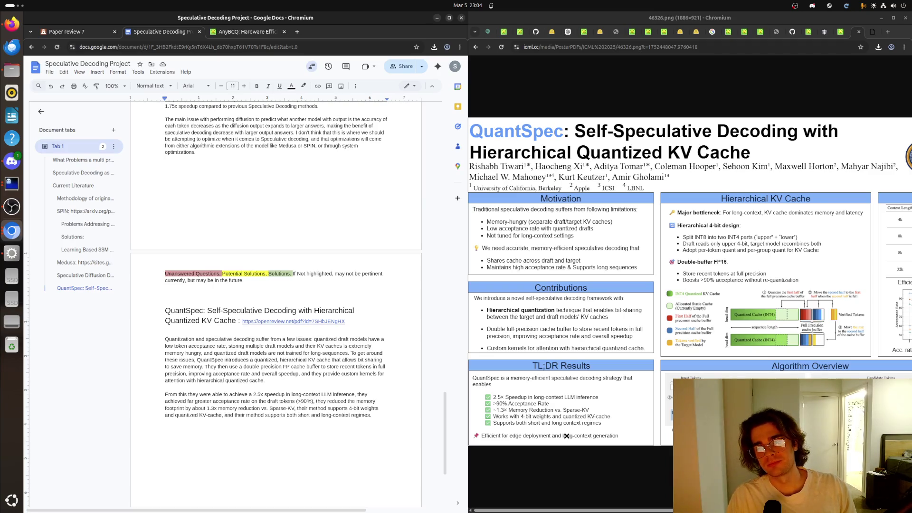
{"action": "scroll", "coordinate": [644, 510], "scroll_direction": "right", "scroll_amount": 5}
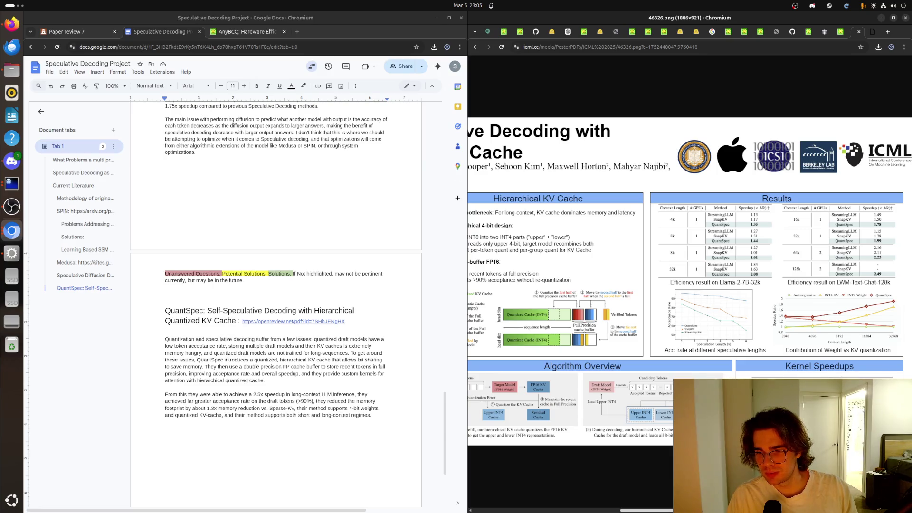
{"action": "scroll", "coordinate": [671, 506], "scroll_direction": "left", "scroll_amount": 5}
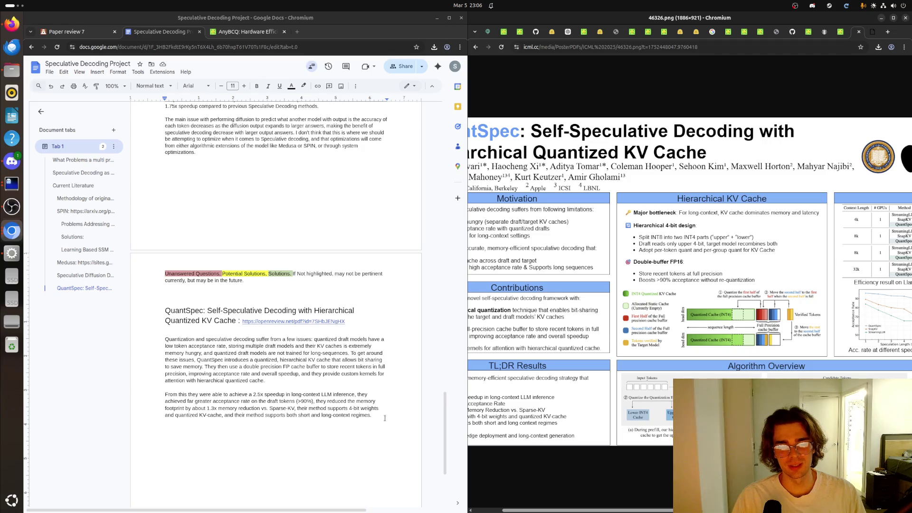
Step: Fit the whole QuantSpec poster in the viewer, then return to the research notes document
{"action": "left_click", "coordinate": [526, 357]}
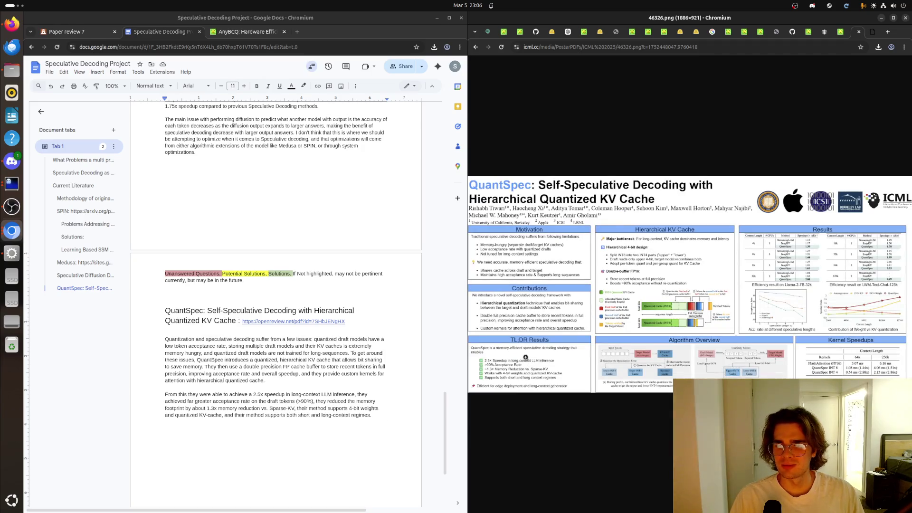
{"action": "left_click", "coordinate": [406, 409]}
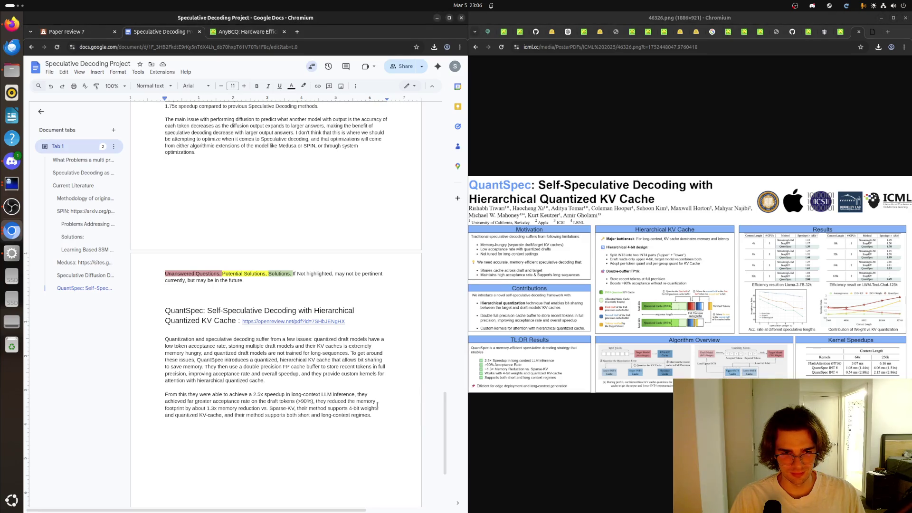
Step: Start a new paragraph under the results and begin the open question "I am wondering if it is possible...", erasing a first draft
{"action": "key", "text": "Return"}
{"action": "key", "text": "Return"}
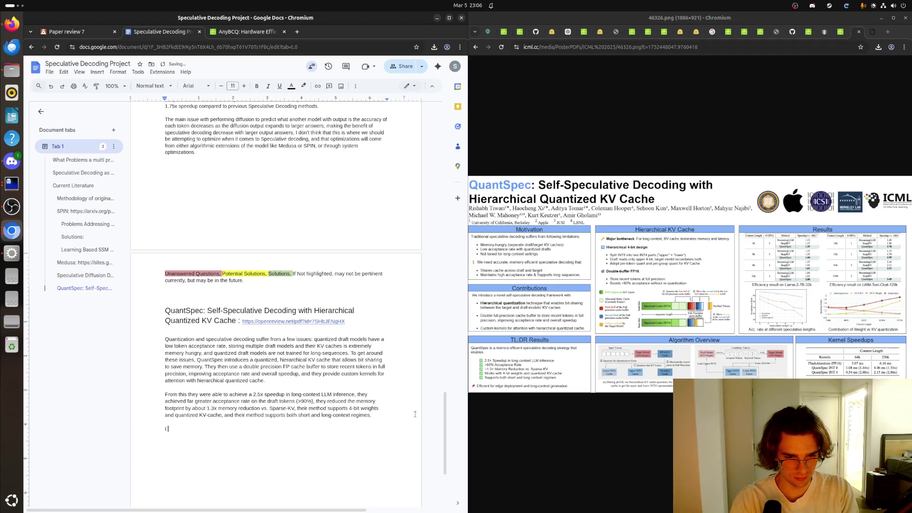
{"action": "type", "text": "I wonder if Iher"}
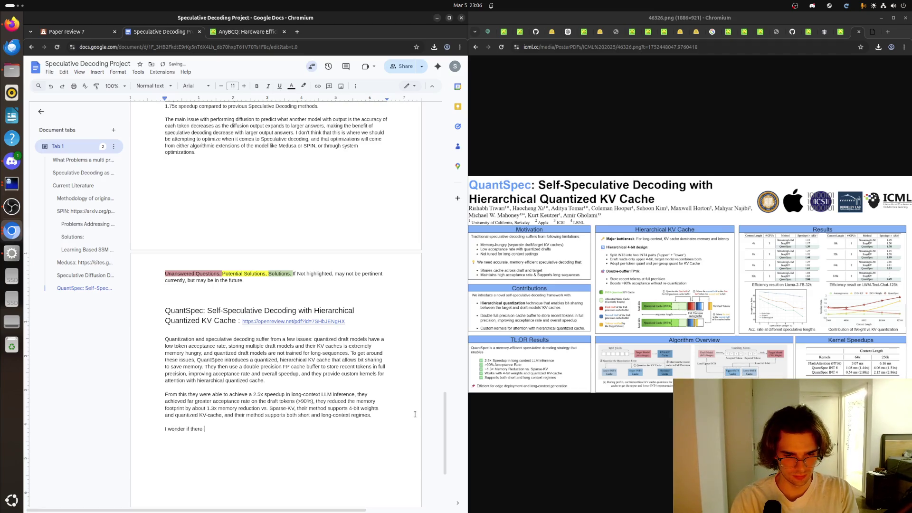
{"action": "type", "text": "e would be"}
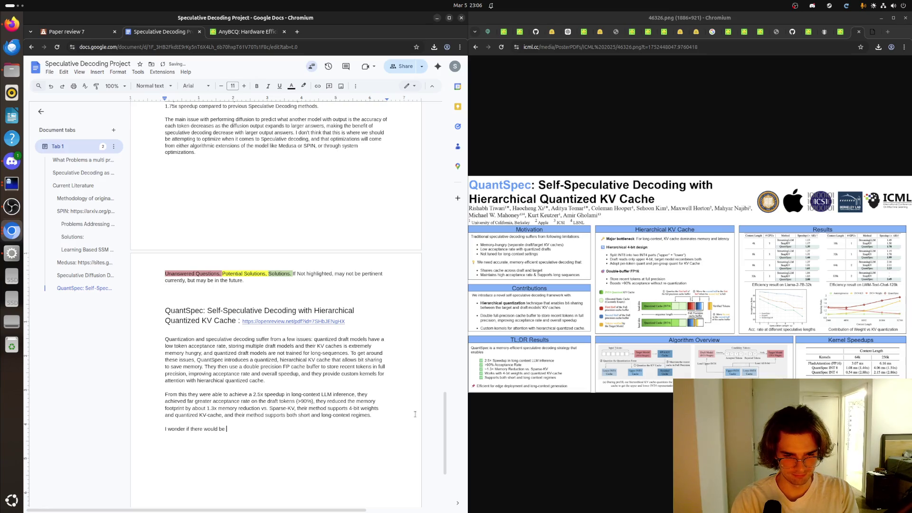
{"action": "type", "text": " an addition"}
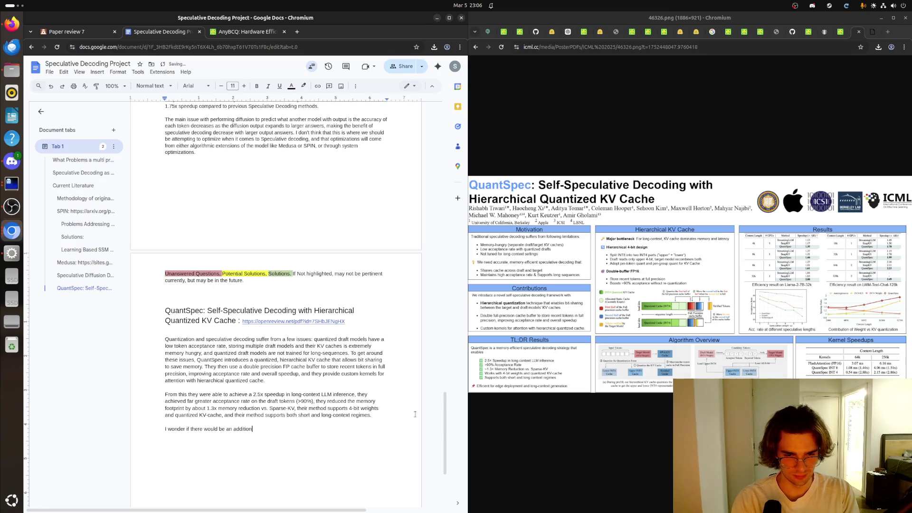
{"action": "type", "text": "al"}
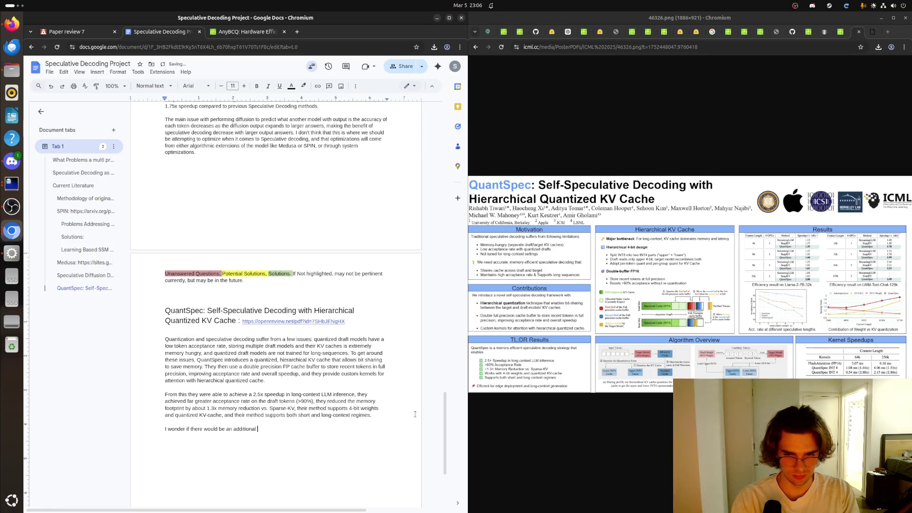
{"action": "key", "text": "BackSpace"}
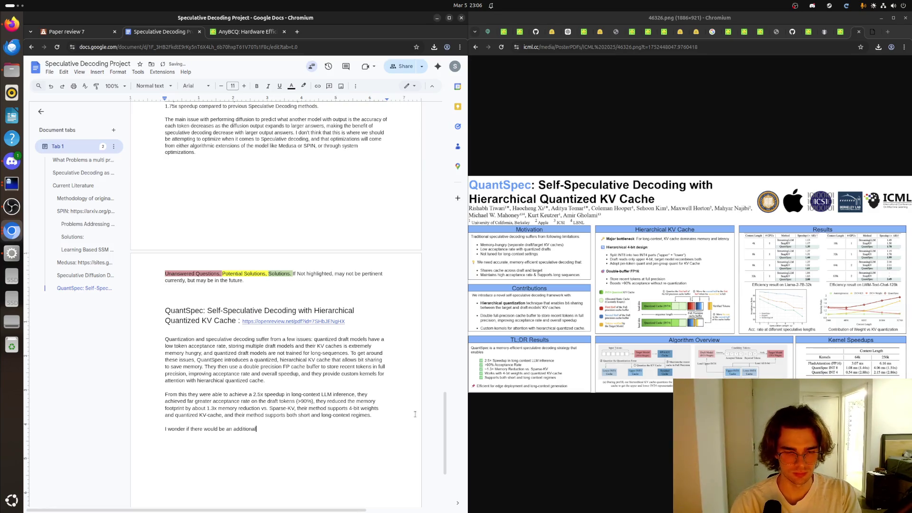
{"action": "type", "text": "extrapo"}
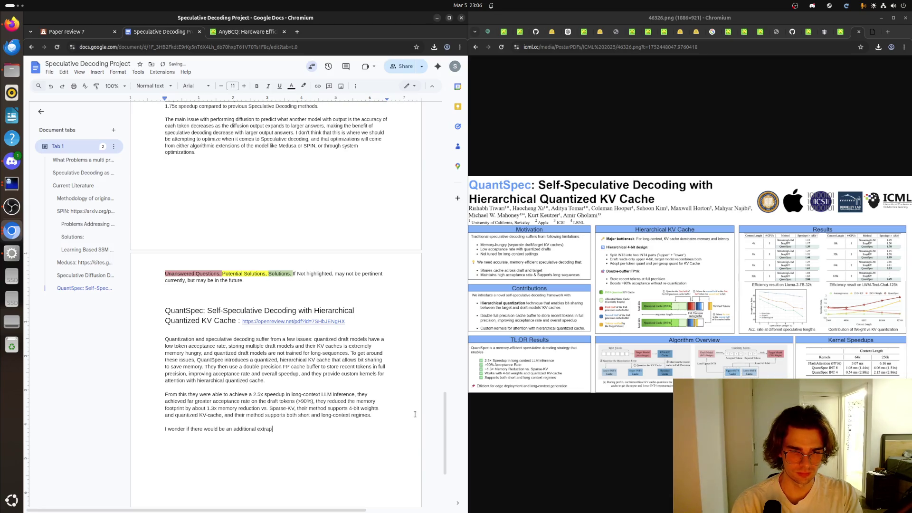
{"action": "type", "text": "lation here, a"}
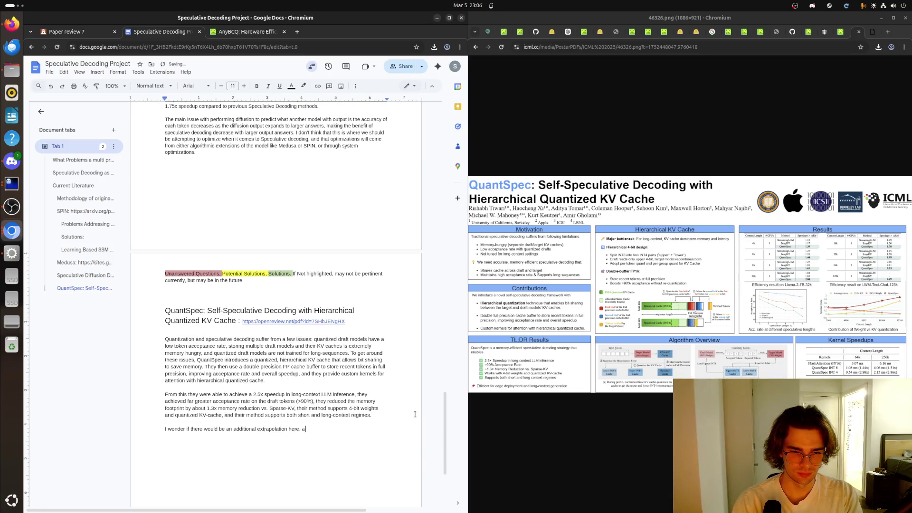
{"action": "type", "text": "nd how we co"}
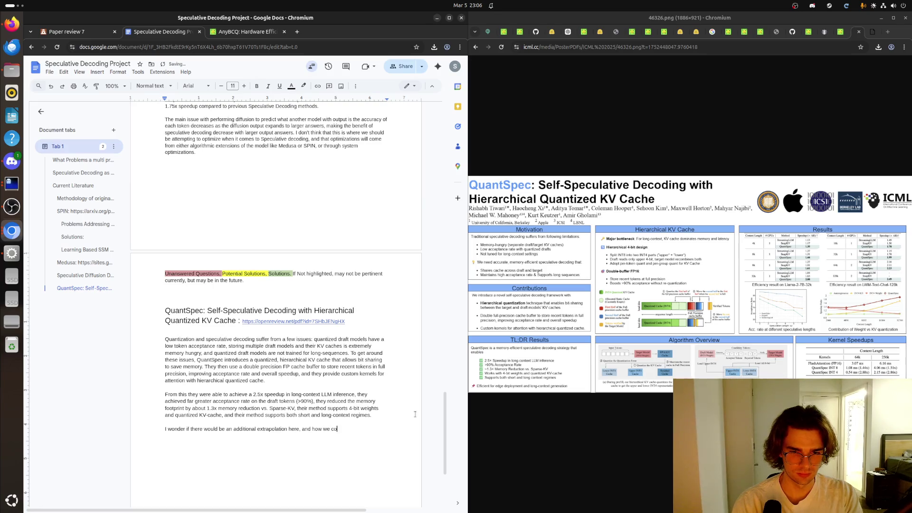
{"action": "type", "text": "uld"}
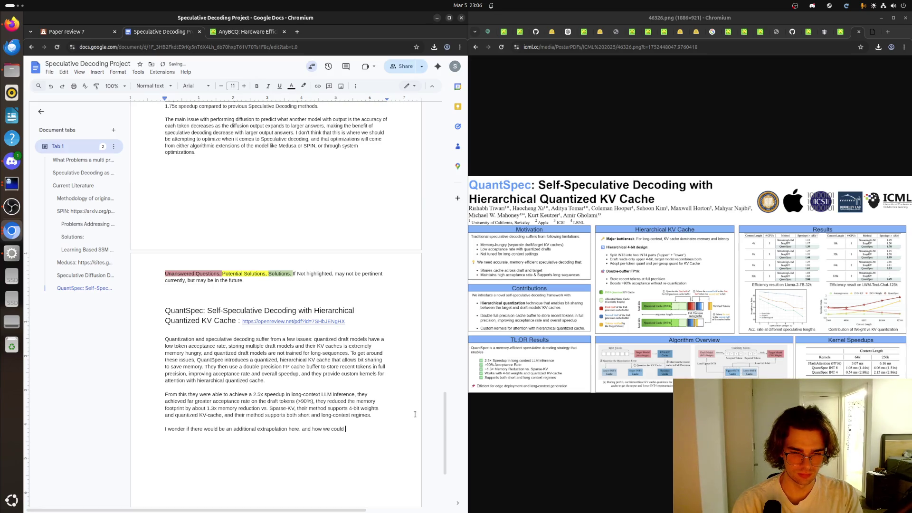
{"action": "key", "text": "BackSpace"}
{"action": "key", "text": "BackSpace"}
{"action": "key", "text": "BackSpace"}
{"action": "key", "text": "BackSpace"}
{"action": "key", "text": "BackSpace"}
{"action": "key", "text": "BackSpace"}
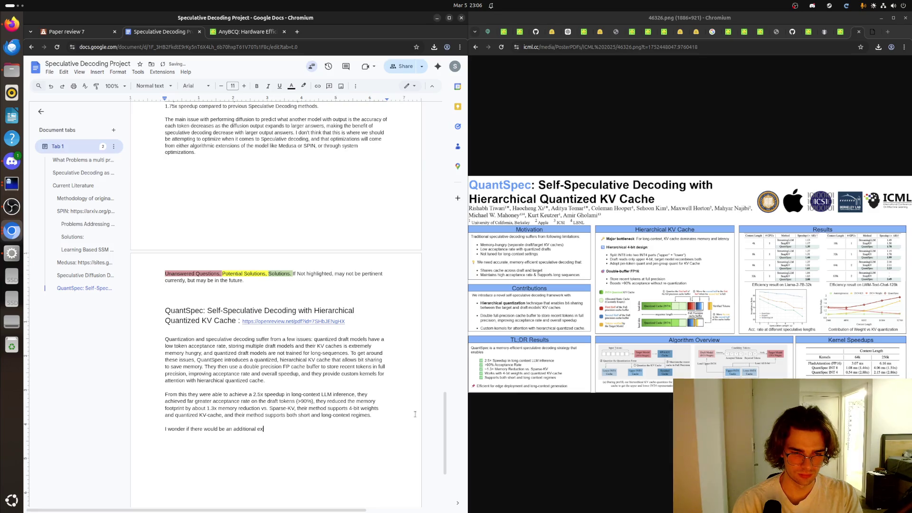
{"action": "key", "text": "BackSpace"}
{"action": "key", "text": "BackSpace"}
{"action": "key", "text": "BackSpace"}
{"action": "key", "text": "BackSpace"}
{"action": "key", "text": "BackSpace"}
{"action": "key", "text": "BackSpace"}
{"action": "key", "text": "BackSpace"}
{"action": "key", "text": "BackSpace"}
{"action": "key", "text": "BackSpace"}
{"action": "key", "text": "BackSpace"}
{"action": "key", "text": "BackSpace"}
{"action": "key", "text": "BackSpace"}
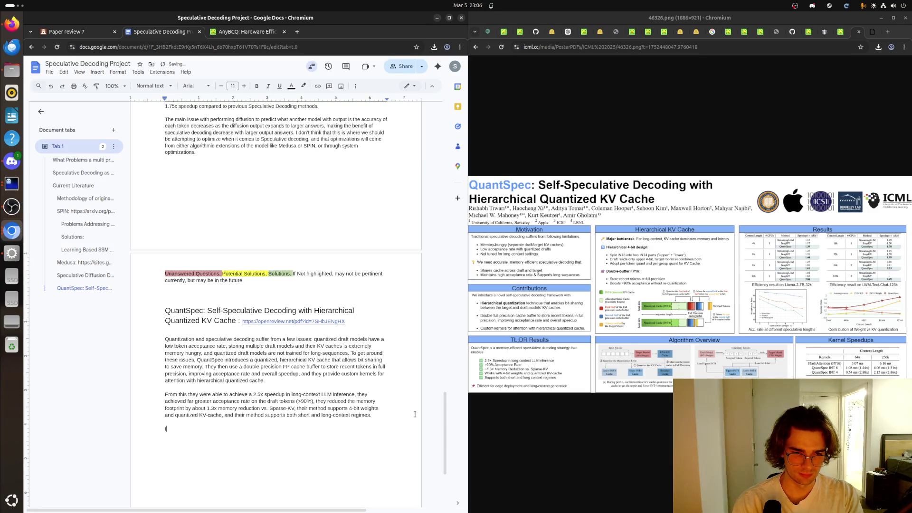
{"action": "type", "text": "Iam wond"}
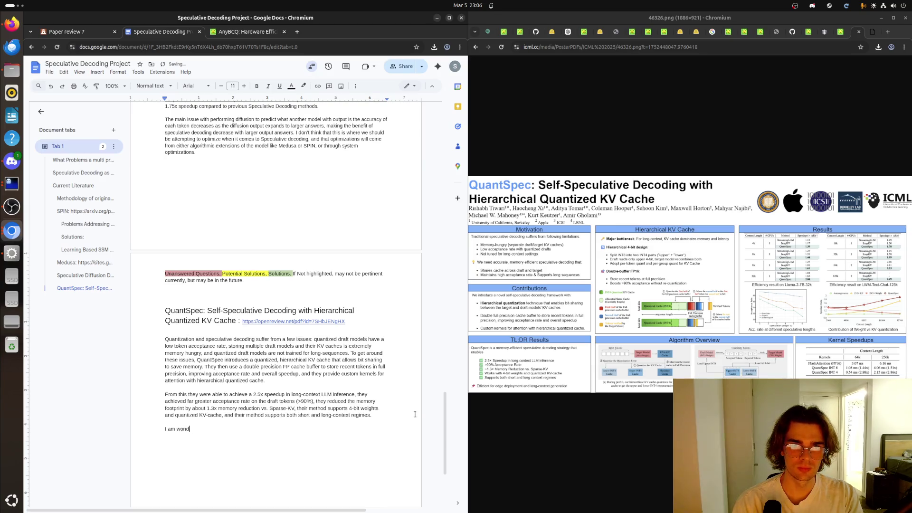
{"action": "type", "text": "ering if it is"}
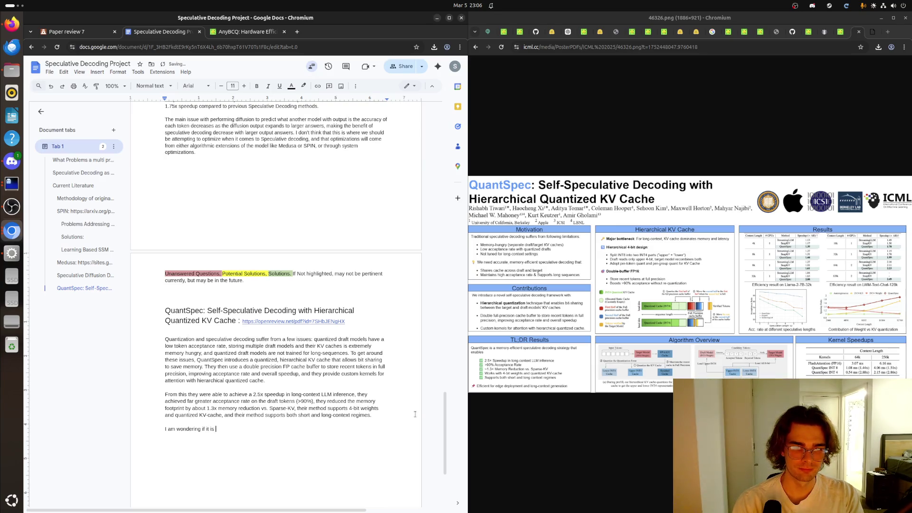
{"action": "type", "text": " possible to take"}
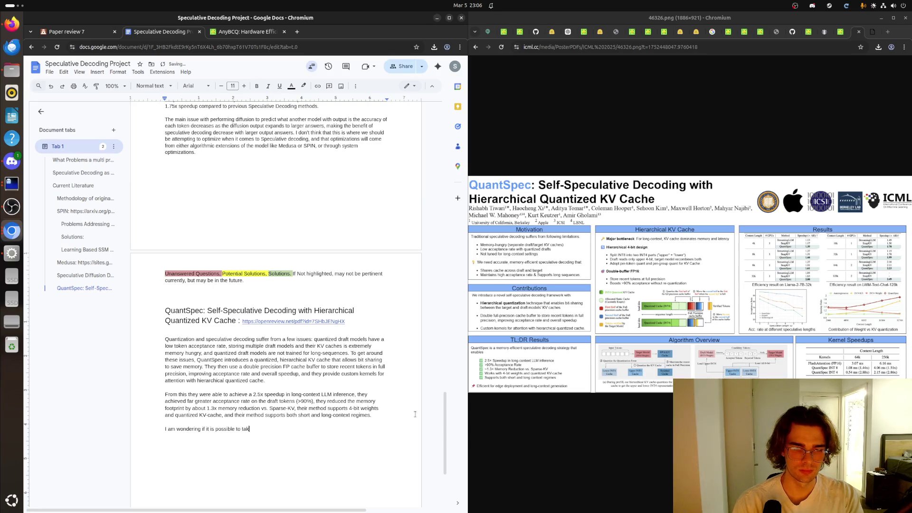
{"action": "type", "text": " this idea, "}
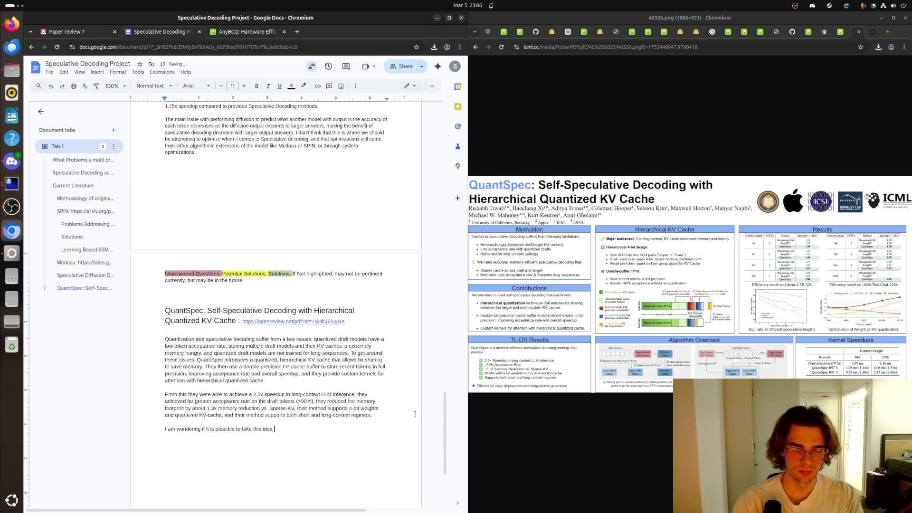
{"action": "type", "text": "and"}
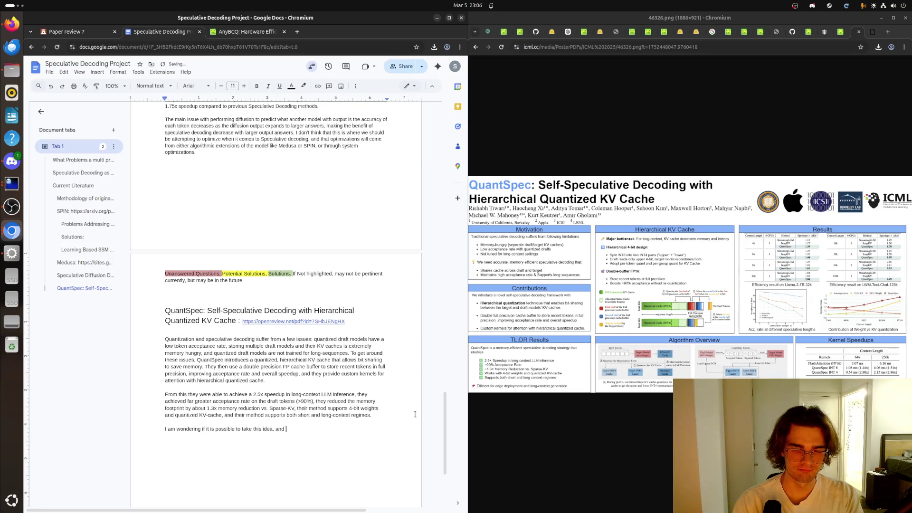
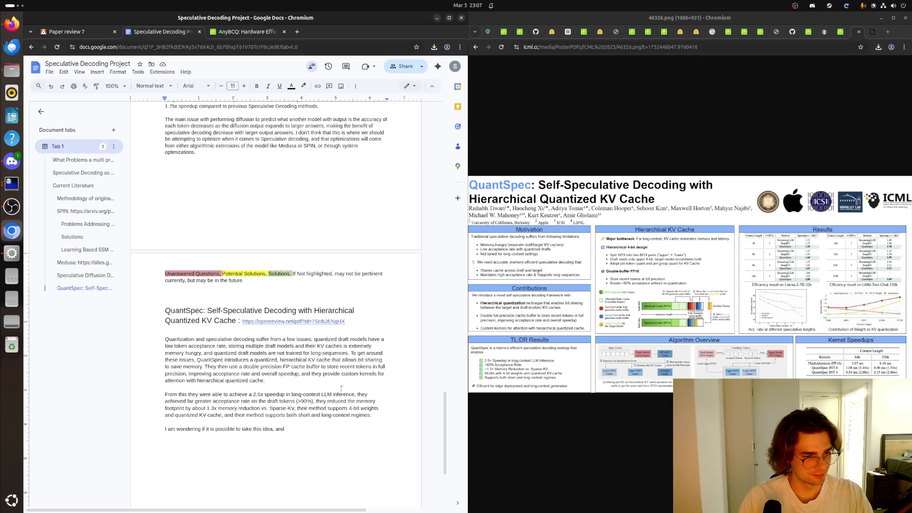
Step: Finish the QuantSpec sentence with the short versus long context windows example, fixing stray characters
{"action": "key", "text": "alt+Tab"}
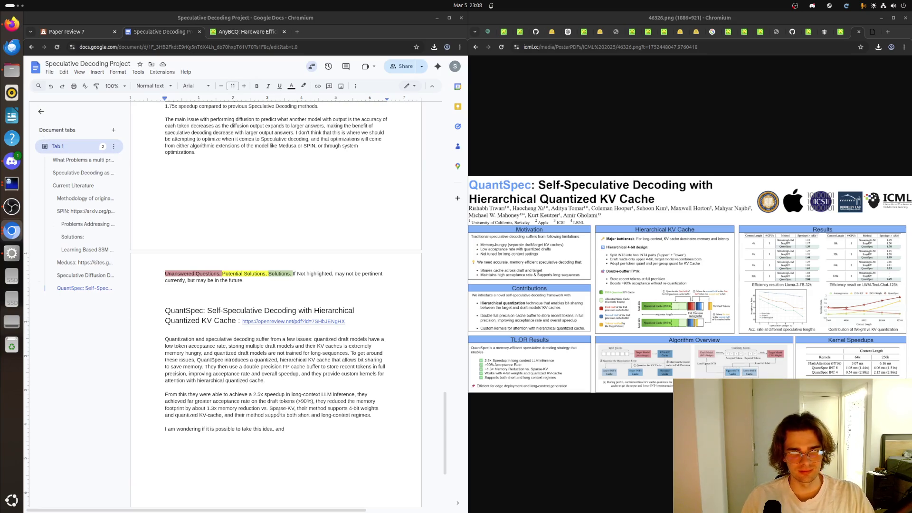
{"action": "left_click", "coordinate": [309, 429]}
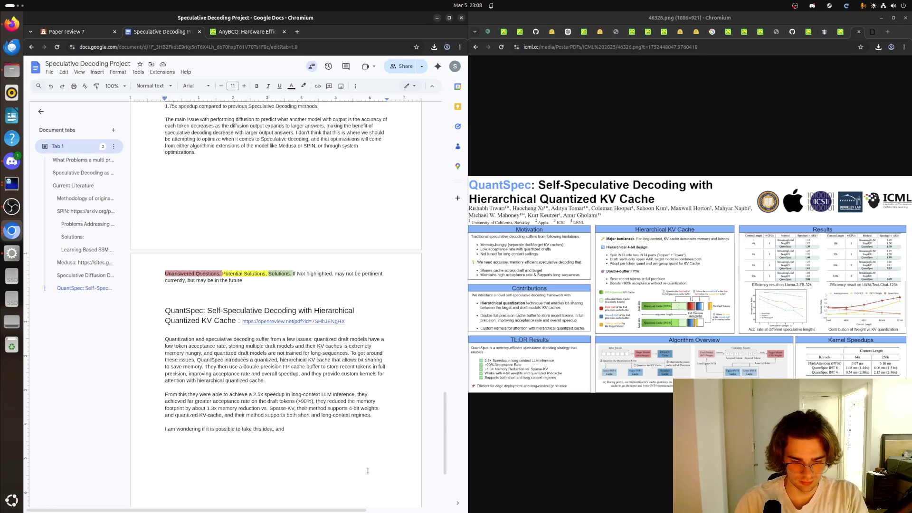
{"action": "type", "text": "have 23"}
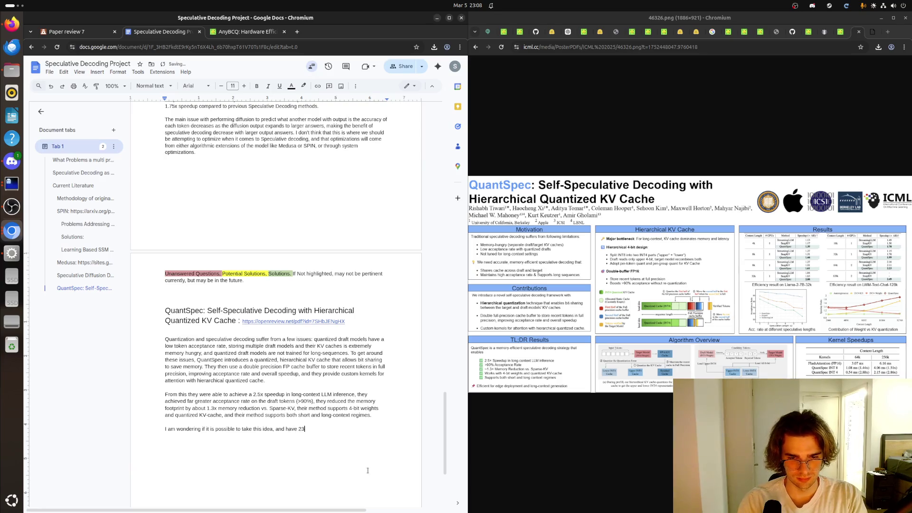
{"action": "type", "text": "-bi"}
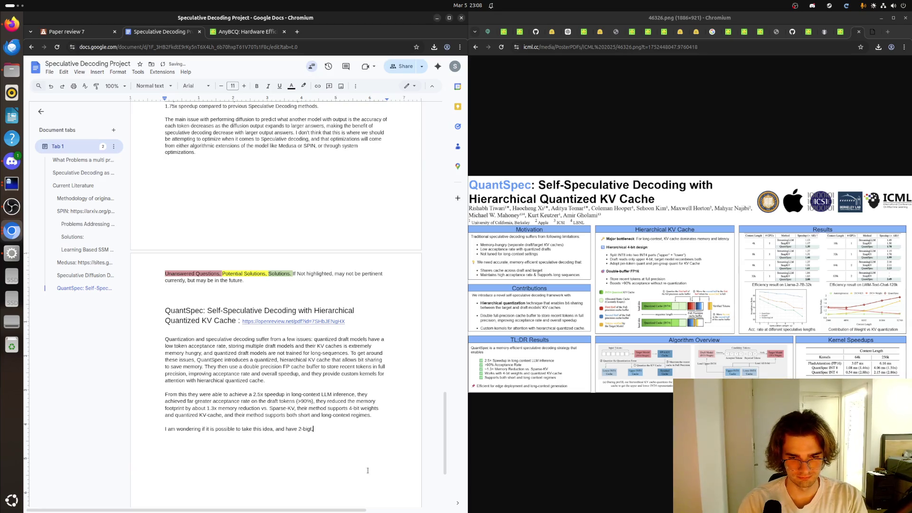
{"action": "type", "text": "t"}
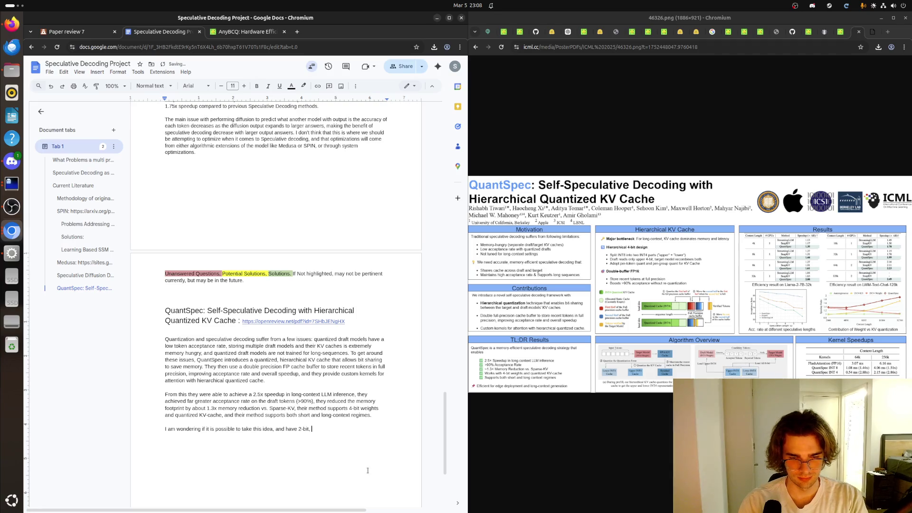
{"action": "type", "text": ", 4-bit, "}
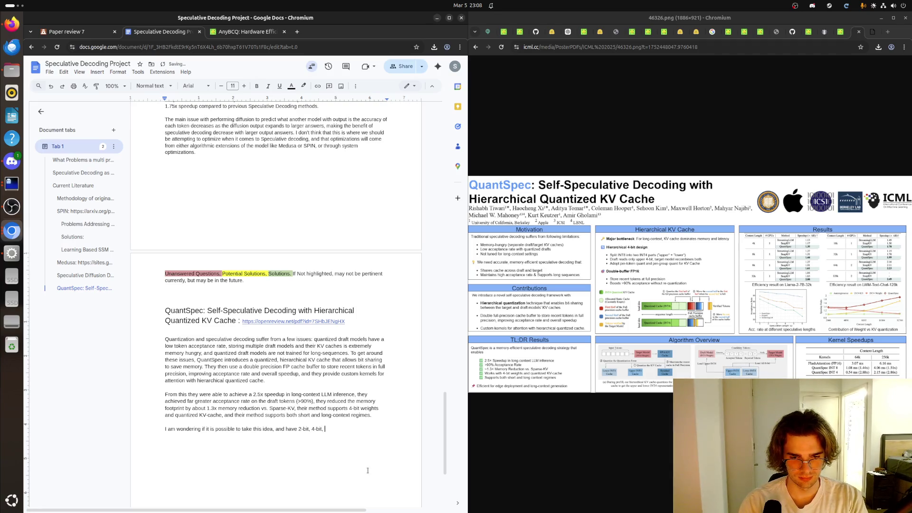
{"action": "key", "text": "BackSpace"}
{"action": "key", "text": "BackSpace"}
{"action": "type", "text": " draft mod"}
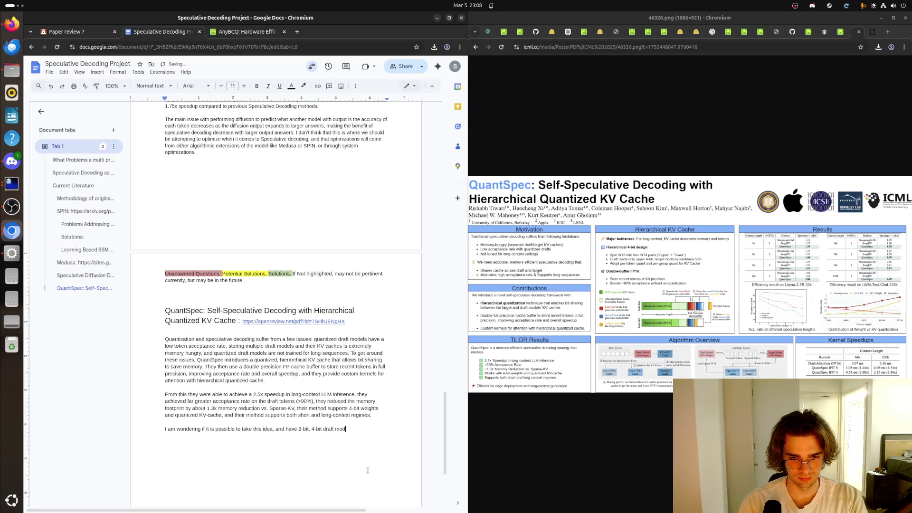
{"action": "type", "text": "els e"}
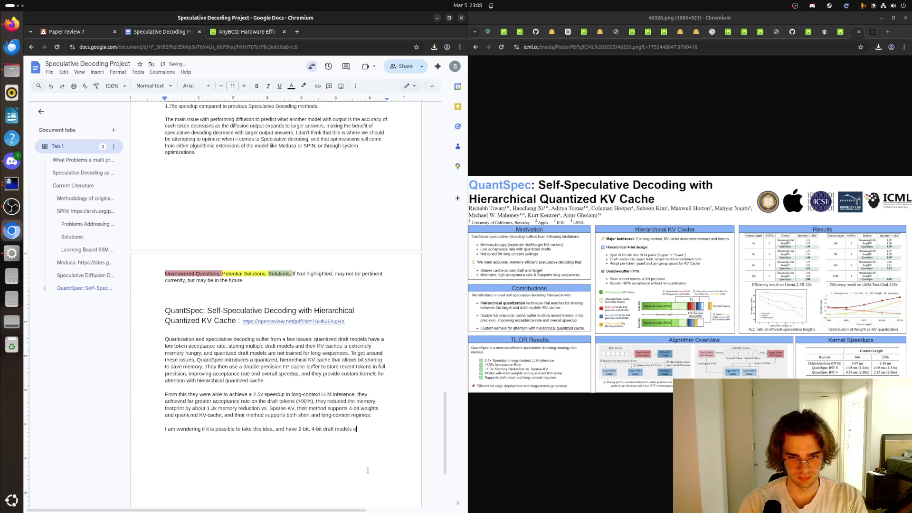
{"action": "key", "text": "BackSpace"}
{"action": "type", "text": "weights"}
{"action": "type", "text": " embedded using "}
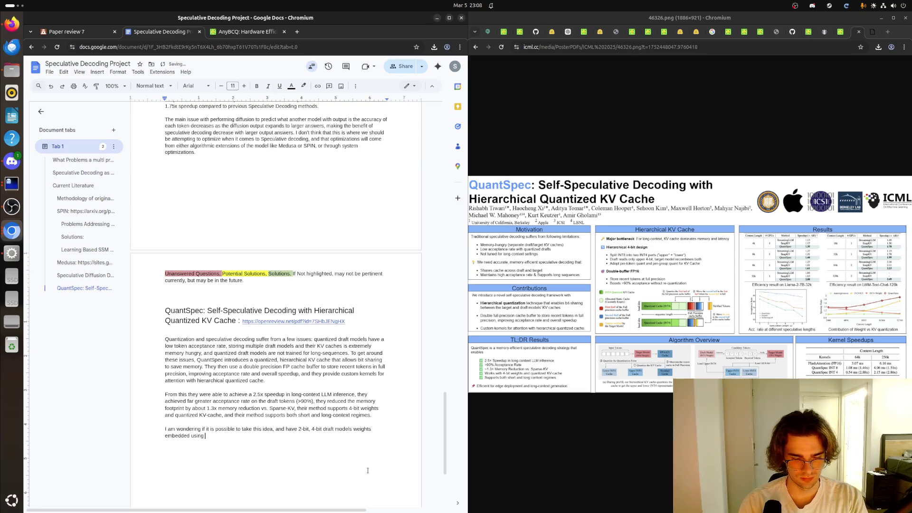
{"action": "type", "text": "the"}
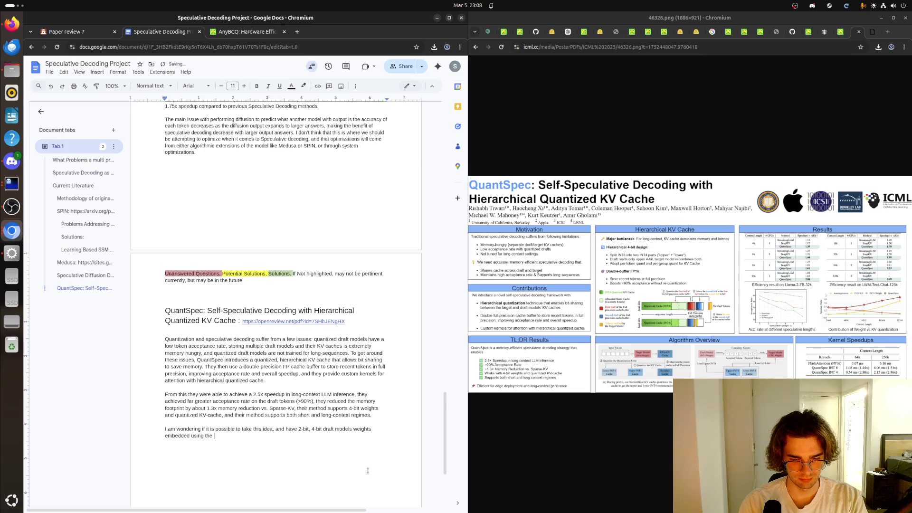
{"action": "key", "text": "BackSpace"}
{"action": "key", "text": "BackSpace"}
{"action": "key", "text": "BackSpace"}
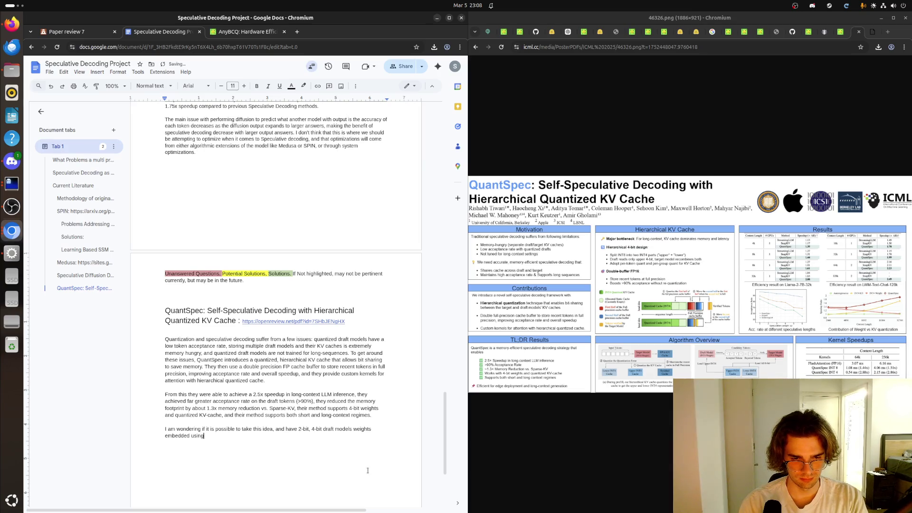
{"action": "type", "text": "Any"}
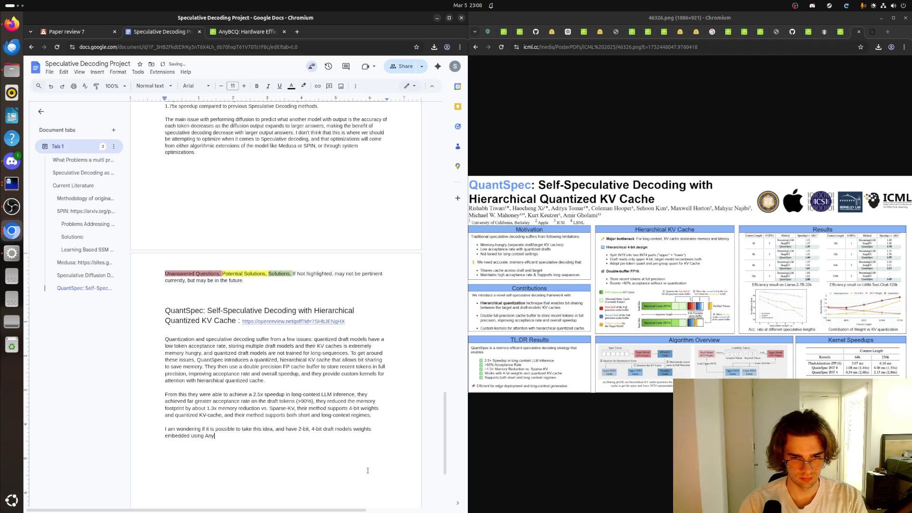
{"action": "type", "text": "BCQ method"}
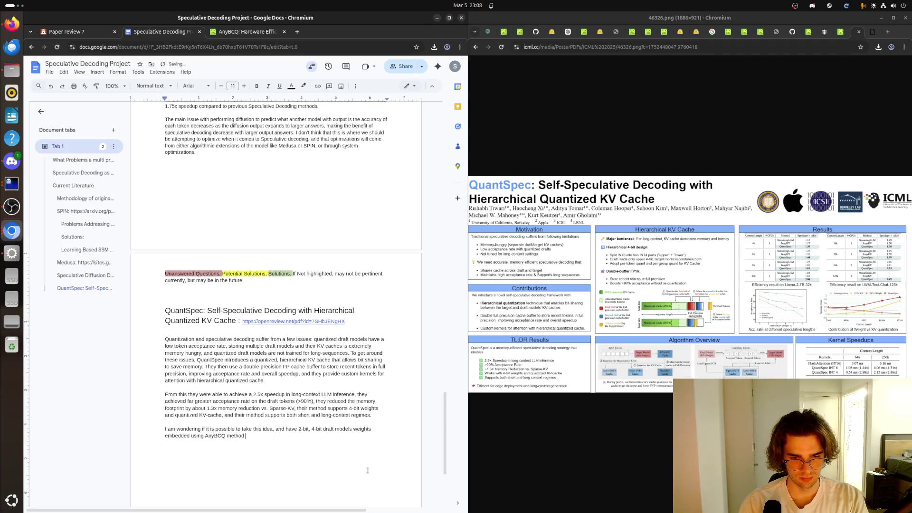
{"action": "type", "text": " within a"}
{"action": "type", "text": " 8-bit s"}
{"action": "type", "text": "et of weights. The "}
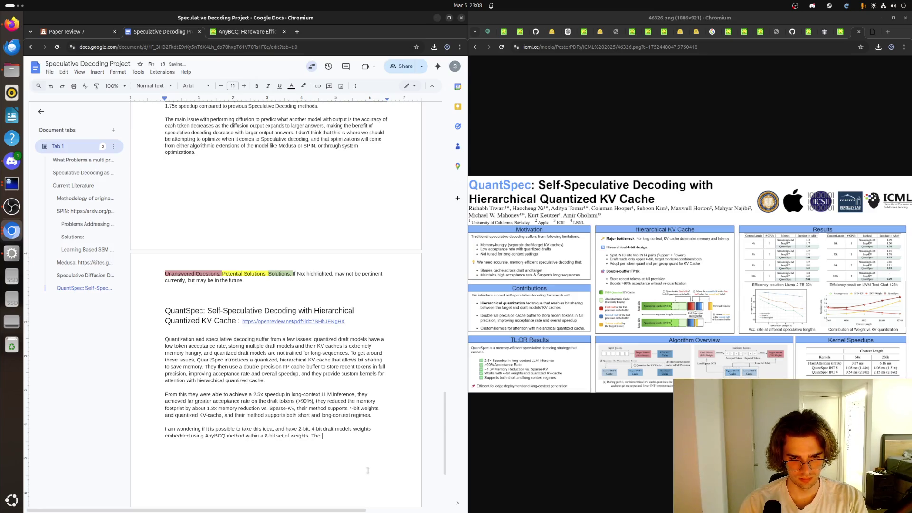
{"action": "type", "text": "8-bit set"}
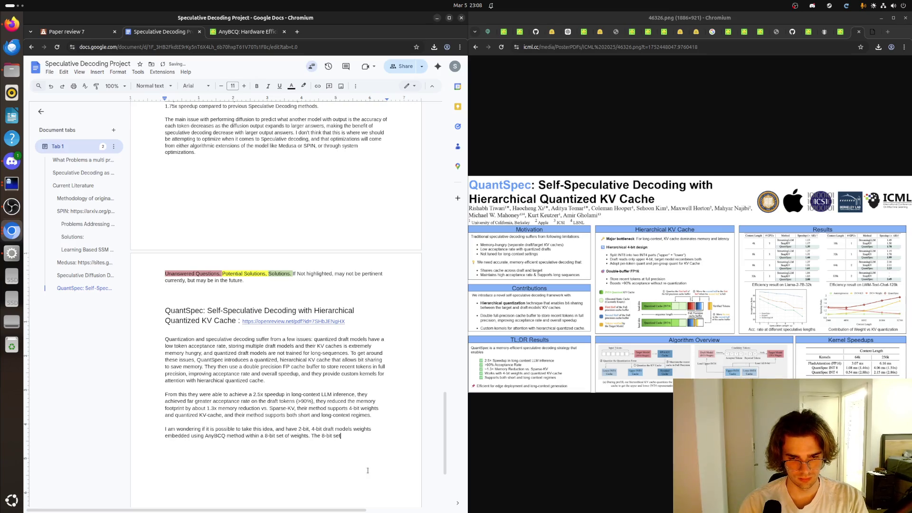
{"action": "type", "text": " would b"}
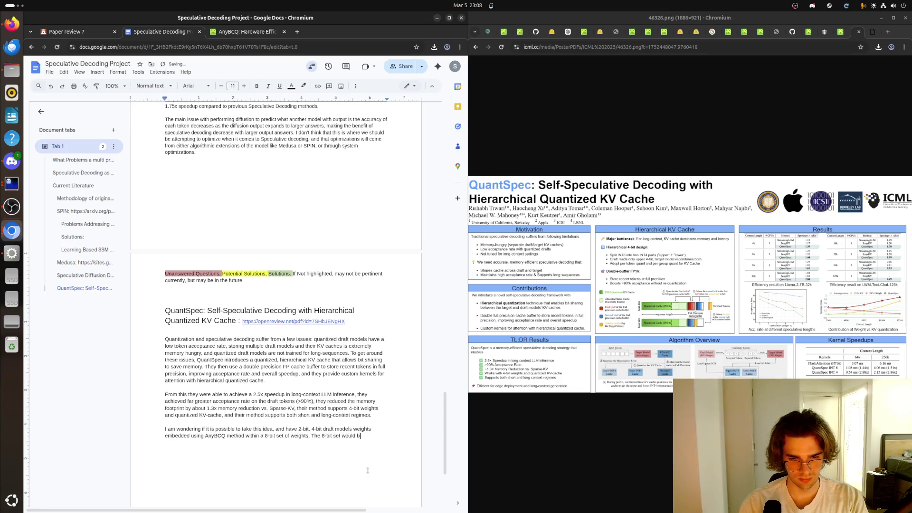
{"action": "type", "text": "e the v"}
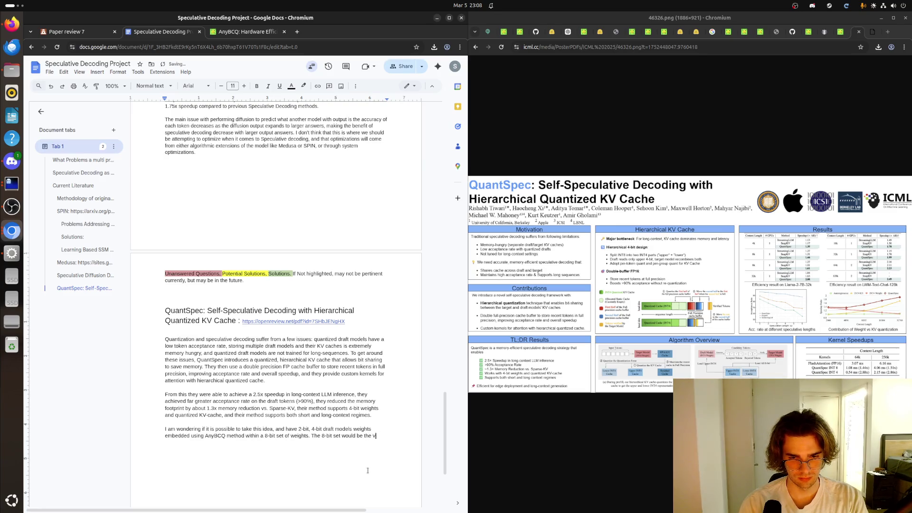
{"action": "type", "text": "erification m"}
{"action": "type", "text": "odel,"}
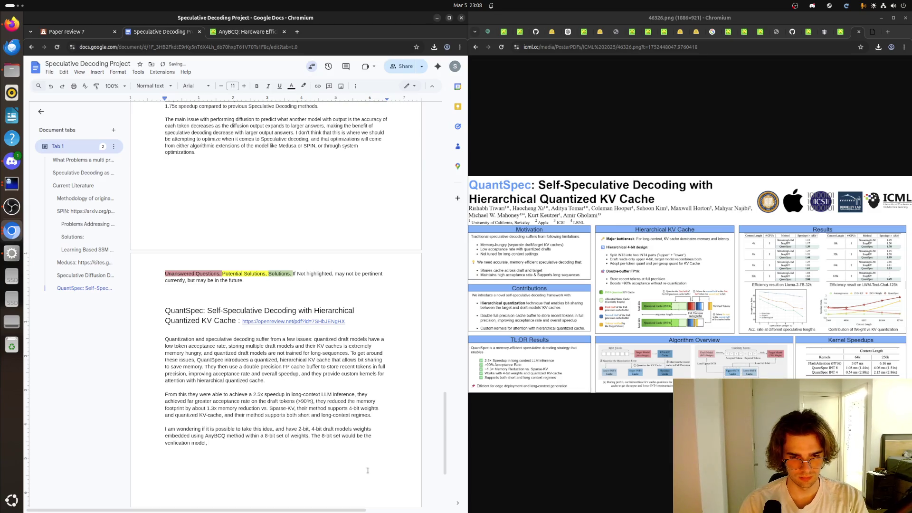
{"action": "type", "text": " and the 2-b"}
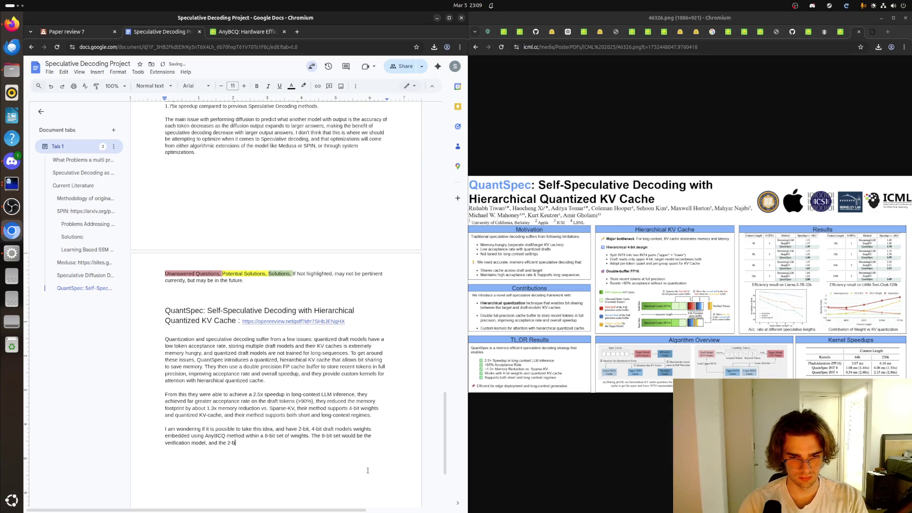
{"action": "type", "text": "it and 4-bit"}
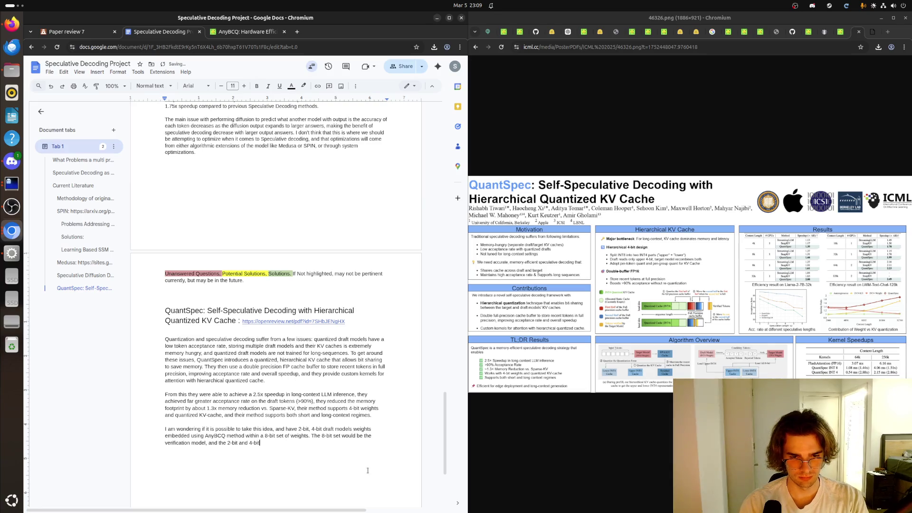
{"action": "type", "text": " models "}
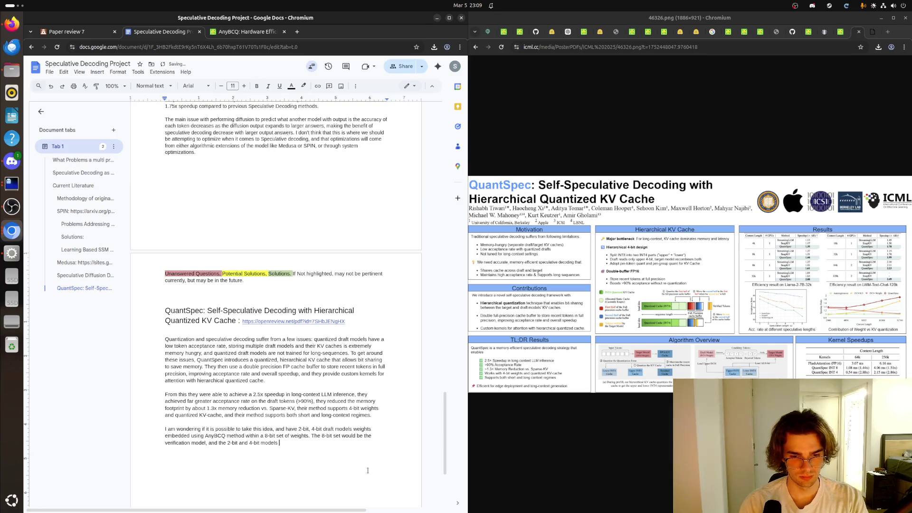
{"action": "type", "text": "could be used"}
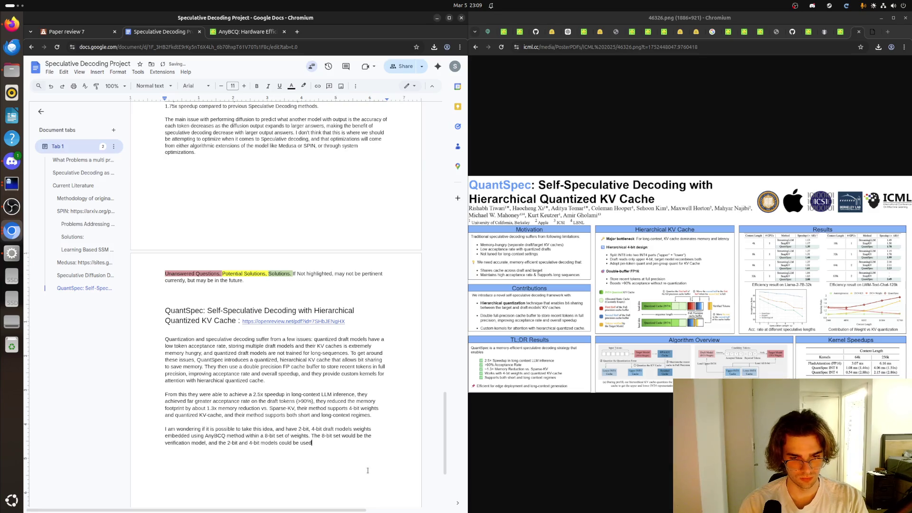
{"action": "type", "text": " for"}
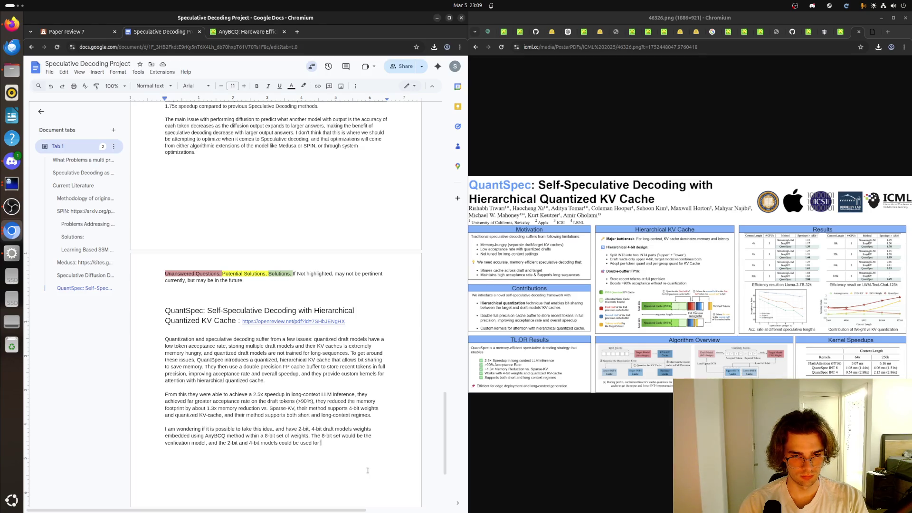
{"action": "type", "text": "differe"}
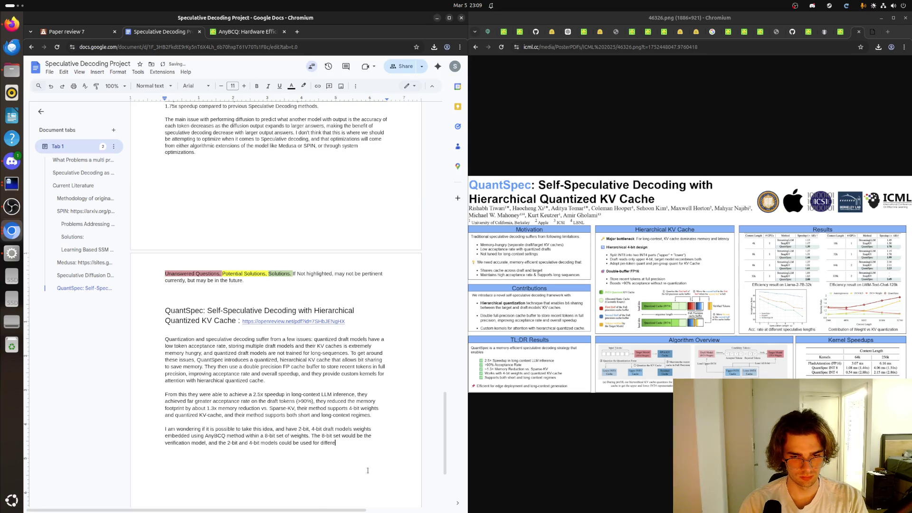
{"action": "type", "text": "nt context"}
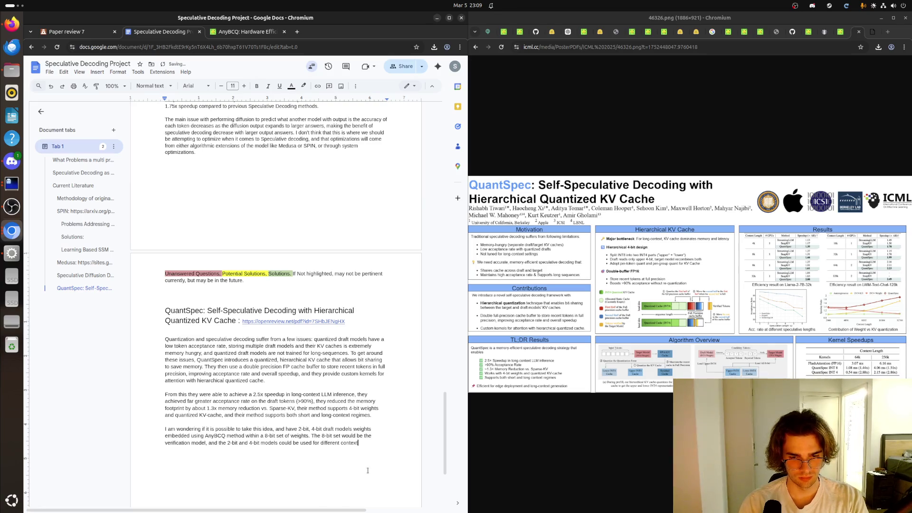
{"action": "type", "text": "s"}
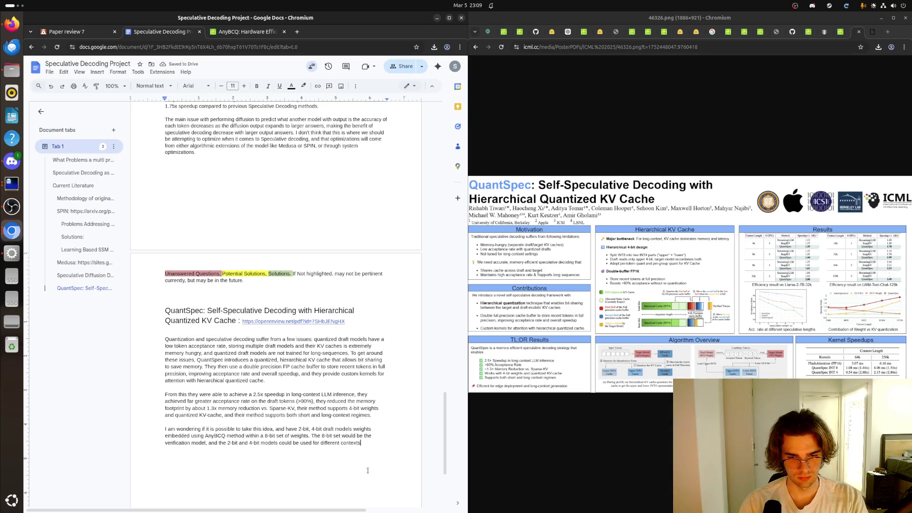
{"action": "type", "text": ", e.g "}
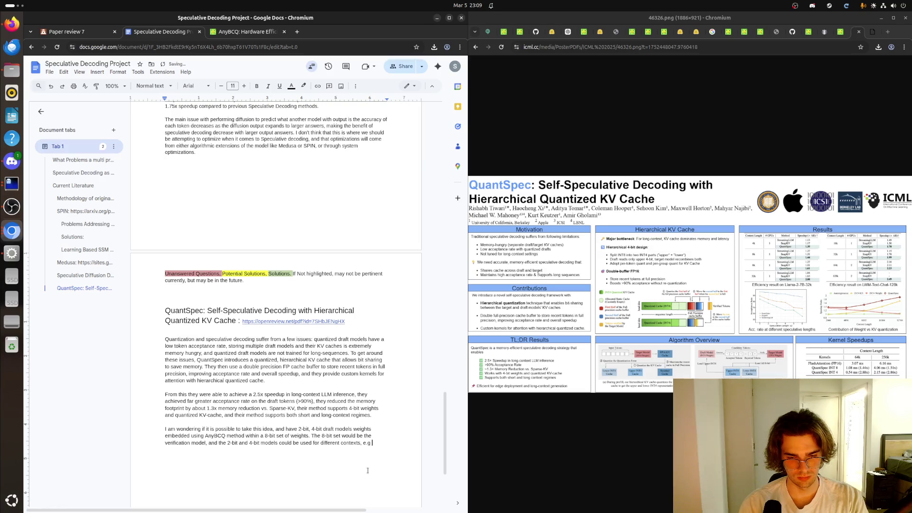
{"action": "type", "text": "short "}
{"action": "type", "text": "v. "}
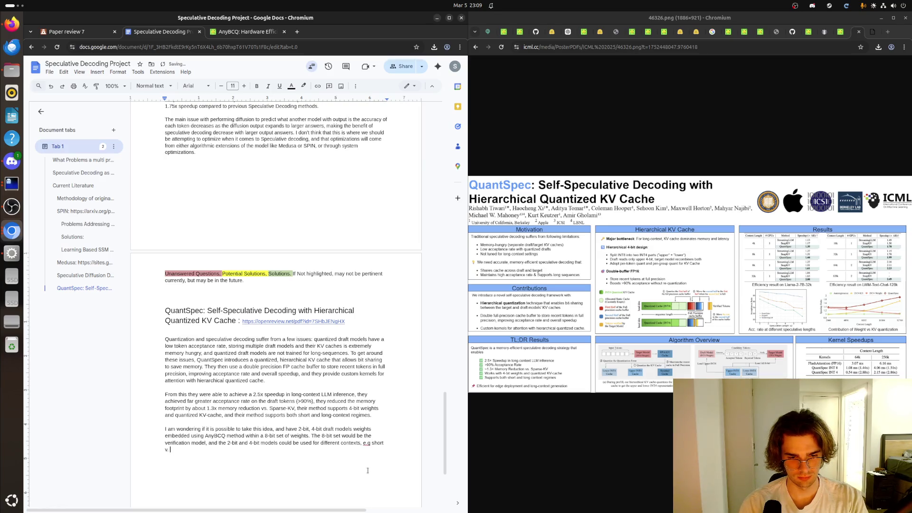
{"action": "type", "text": "long,"}
{"action": "key", "text": "BackSpace"}
{"action": "key", "text": "BackSpace"}
{"action": "type", "text": "cont"}
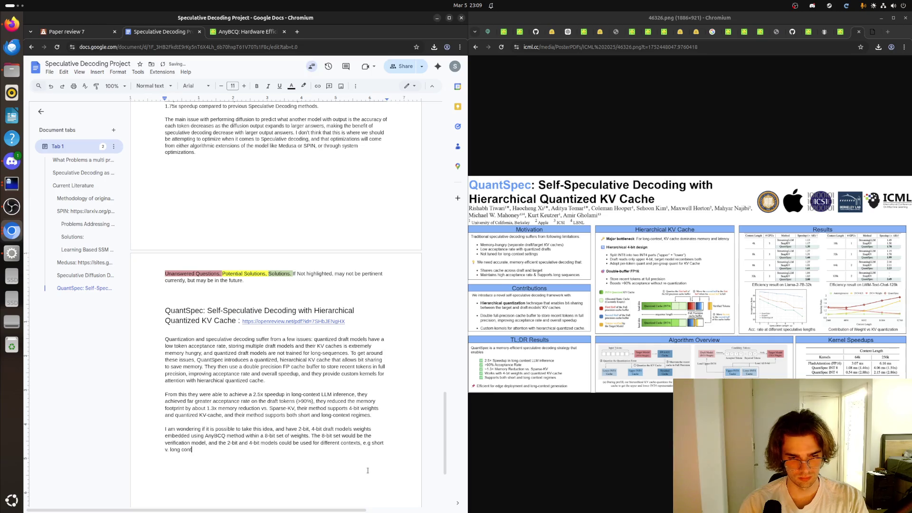
{"action": "type", "text": "ext windows."}
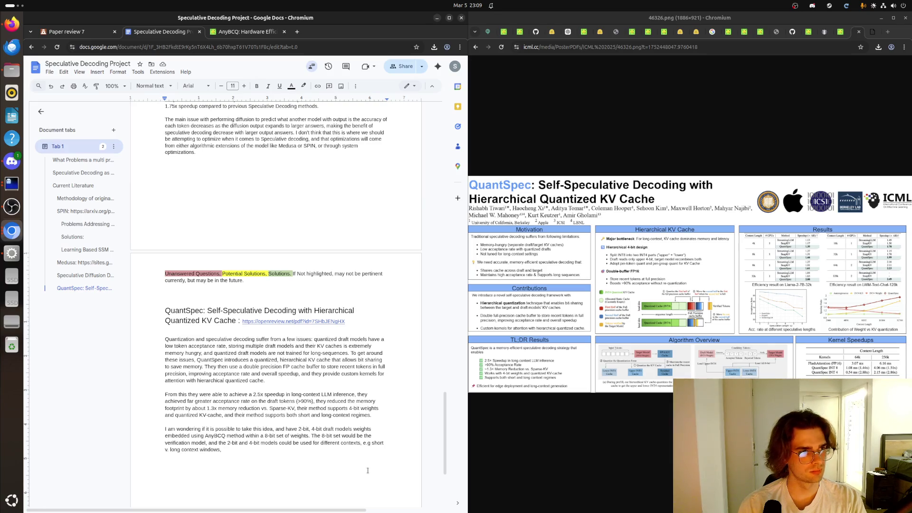
{"action": "scroll", "coordinate": [369, 470], "scroll_direction": "up", "scroll_amount": 5}
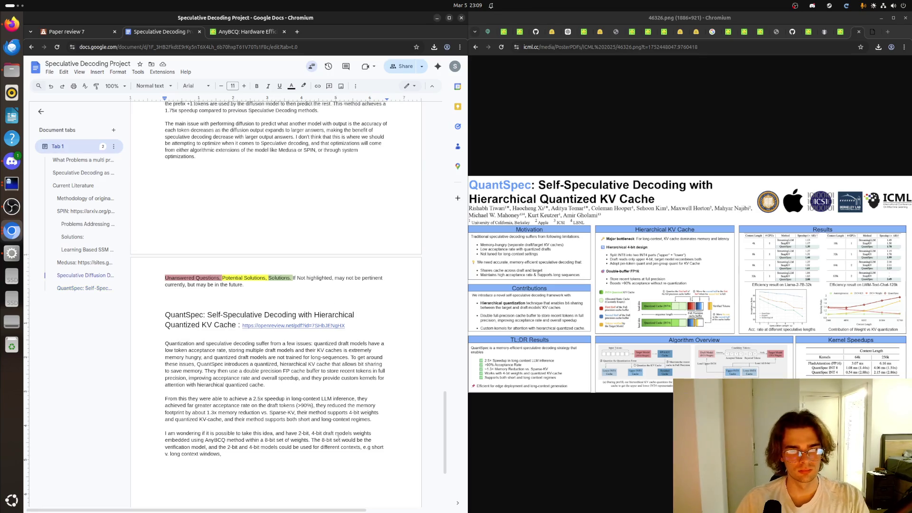
{"action": "scroll", "coordinate": [349, 449], "scroll_direction": "up", "scroll_amount": 5}
{"action": "scroll", "coordinate": [325, 425], "scroll_direction": "up", "scroll_amount": 5}
{"action": "scroll", "coordinate": [325, 421], "scroll_direction": "up", "scroll_amount": 10}
{"action": "scroll", "coordinate": [325, 410], "scroll_direction": "down", "scroll_amount": 10}
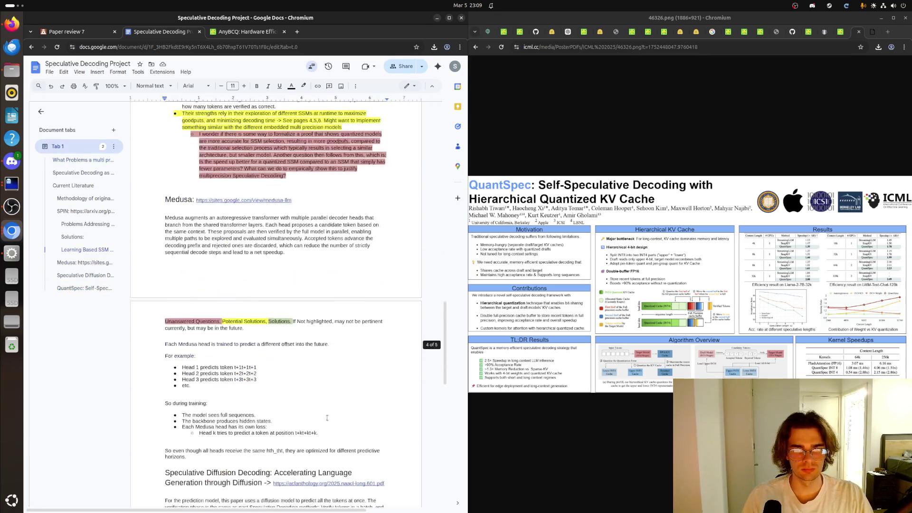
{"action": "scroll", "coordinate": [325, 400], "scroll_direction": "down", "scroll_amount": 5}
{"action": "scroll", "coordinate": [325, 385], "scroll_direction": "up", "scroll_amount": 15}
{"action": "scroll", "coordinate": [325, 385], "scroll_direction": "up", "scroll_amount": 10}
{"action": "scroll", "coordinate": [324, 380], "scroll_direction": "down", "scroll_amount": 5}
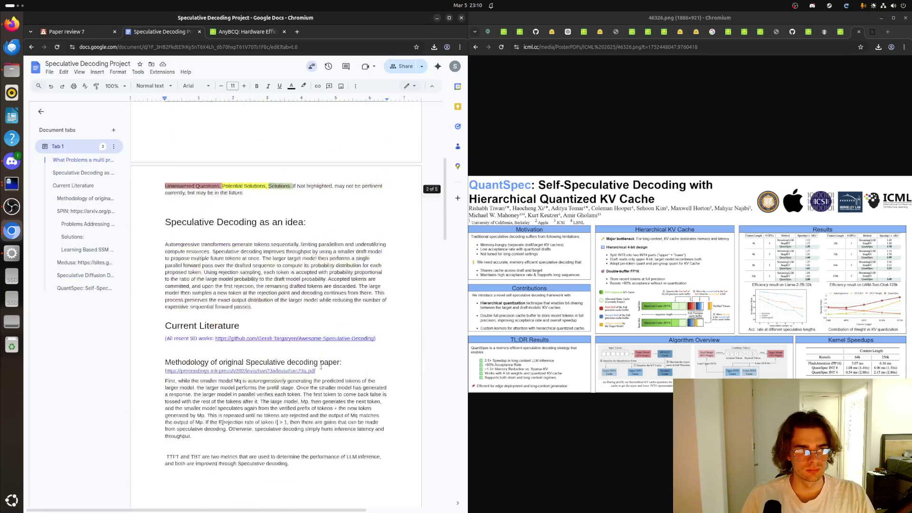
{"action": "scroll", "coordinate": [323, 375], "scroll_direction": "down", "scroll_amount": 15}
{"action": "scroll", "coordinate": [319, 365], "scroll_direction": "up", "scroll_amount": 10}
{"action": "scroll", "coordinate": [320, 365], "scroll_direction": "up", "scroll_amount": 10}
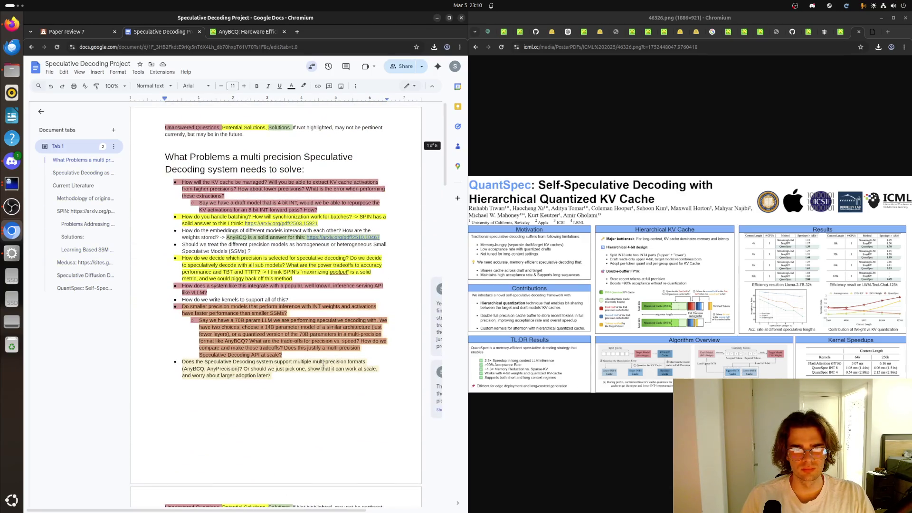
{"action": "scroll", "coordinate": [322, 365], "scroll_direction": "down", "scroll_amount": 3}
{"action": "scroll", "coordinate": [324, 364], "scroll_direction": "up", "scroll_amount": 3}
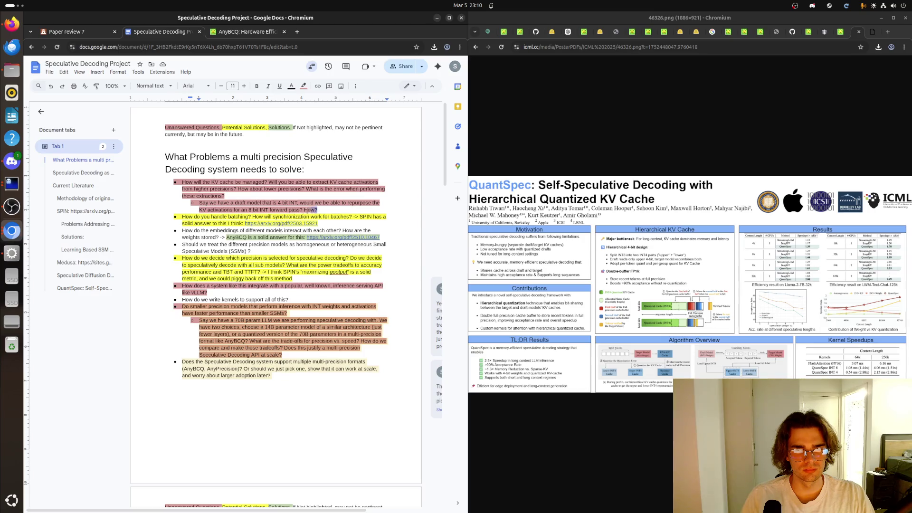
Step: Highlight the KV-cache question and its 4-bit draft sub-point in yellow
{"action": "left_click_drag", "start_coordinate": [320, 208], "coordinate": [183, 182]}
{"action": "right_click", "coordinate": [195, 185]}
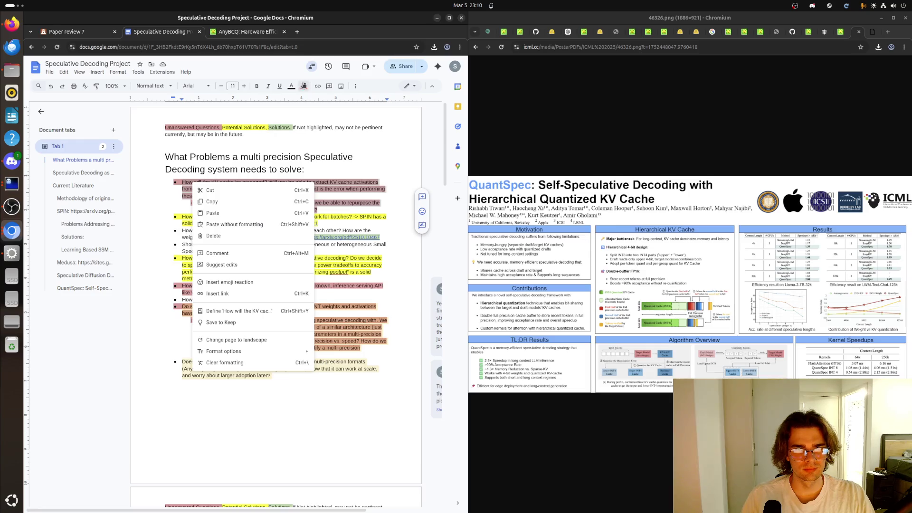
{"action": "left_click", "coordinate": [304, 86]}
{"action": "left_click", "coordinate": [329, 121]}
{"action": "left_click", "coordinate": [329, 182]}
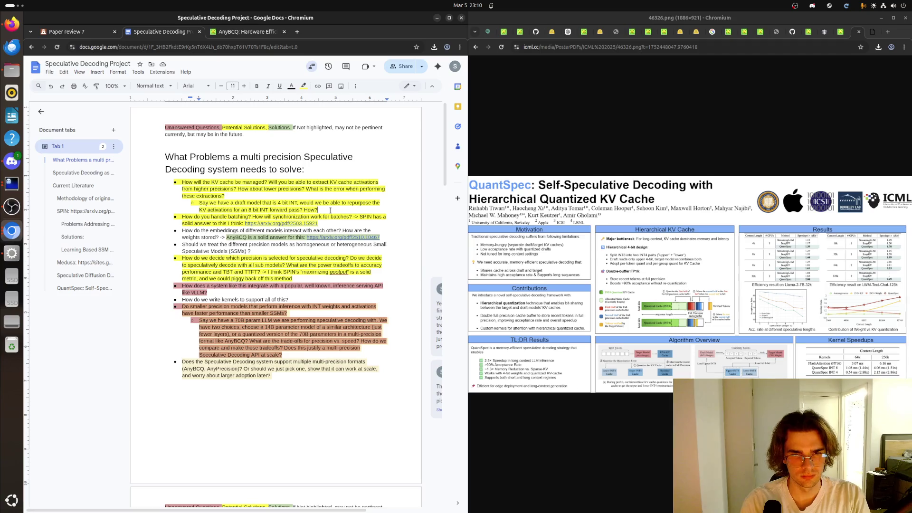
{"action": "type", "text": " -> I think"}
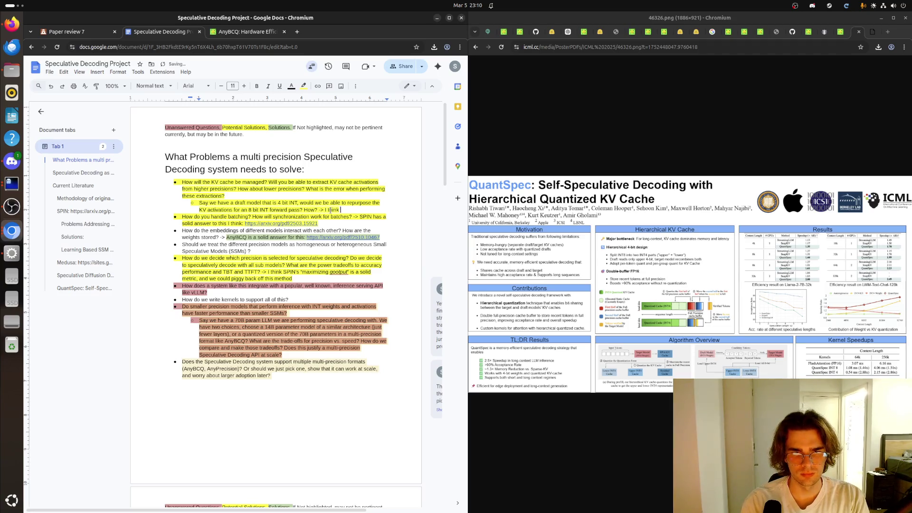
{"action": "type", "text": " Quant"}
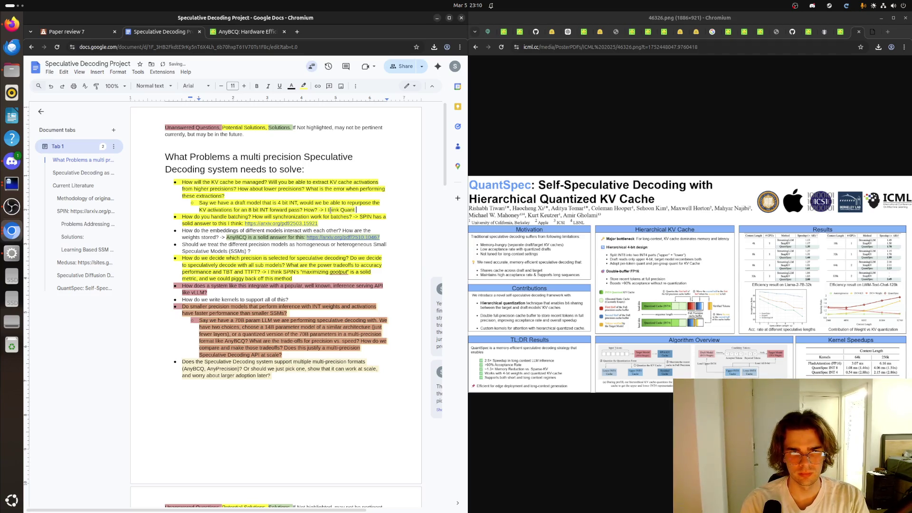
{"action": "type", "text": "Spec might be"}
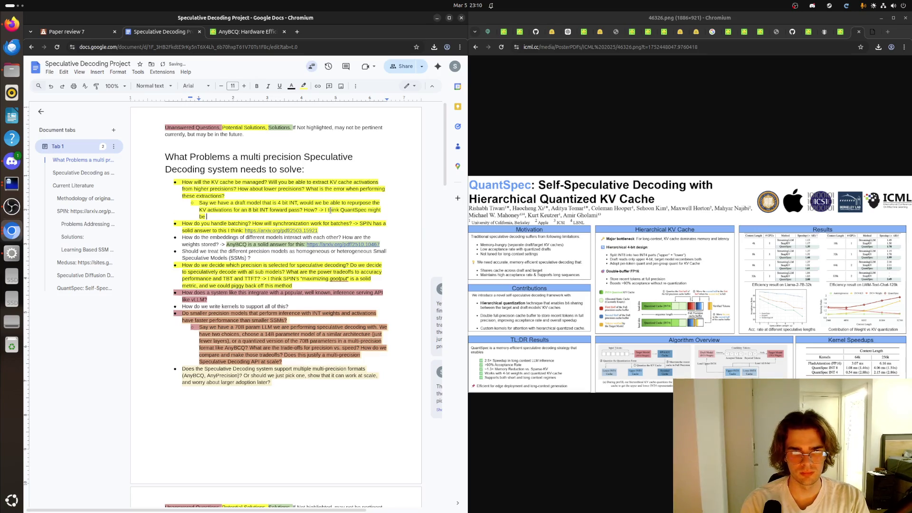
{"action": "type", "text": " able to help a"}
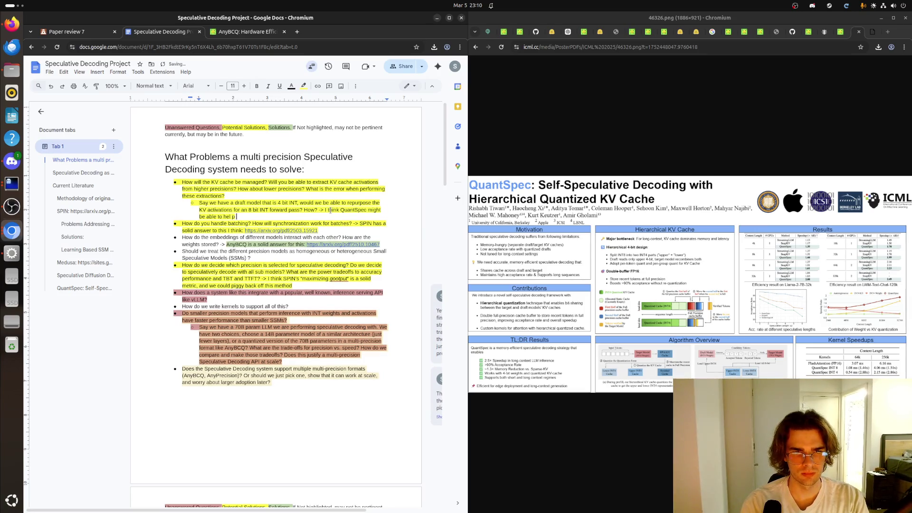
{"action": "type", "text": "ndwer th"}
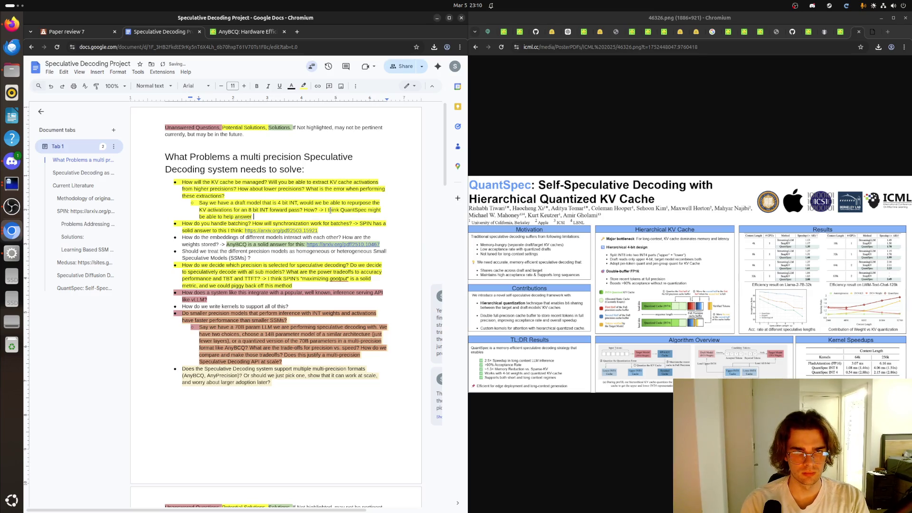
{"action": "type", "text": "is pr"}
Step: Reword the sub-bullet to say QuantSpec discusses KV cache sharing for different precisions
{"action": "key", "text": "BackSpace"}
{"action": "key", "text": "BackSpace"}
{"action": "key", "text": "BackSpace"}
{"action": "key", "text": "BackSpace"}
{"action": "key", "text": "BackSpace"}
{"action": "key", "text": "BackSpace"}
{"action": "key", "text": "BackSpace"}
{"action": "key", "text": "BackSpace"}
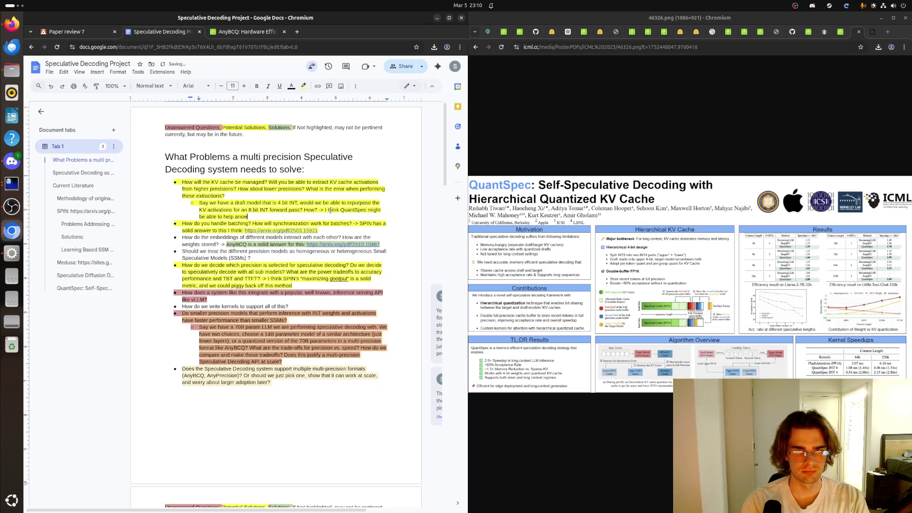
{"action": "key", "text": "BackSpace"}
{"action": "key", "text": "BackSpace"}
{"action": "type", "text": "dress this pr"}
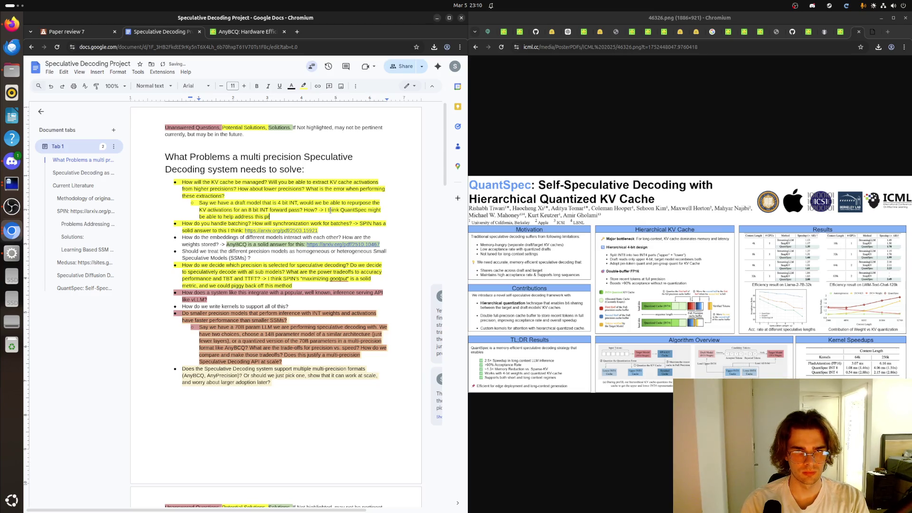
{"action": "type", "text": "oblem. It"}
{"action": "type", "text": " doesn't solve"}
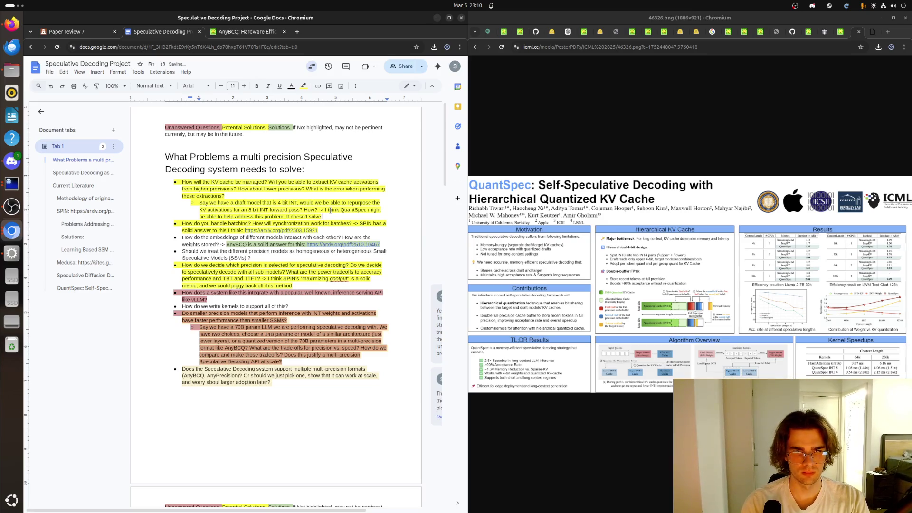
{"action": "type", "text": " it "}
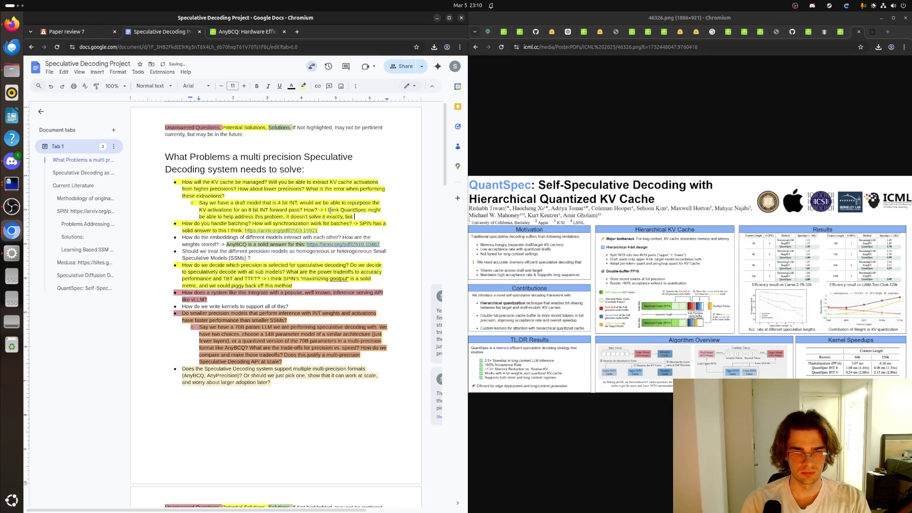
{"action": "type", "text": "axactly, but I k"}
{"action": "type", "text": "ike"}
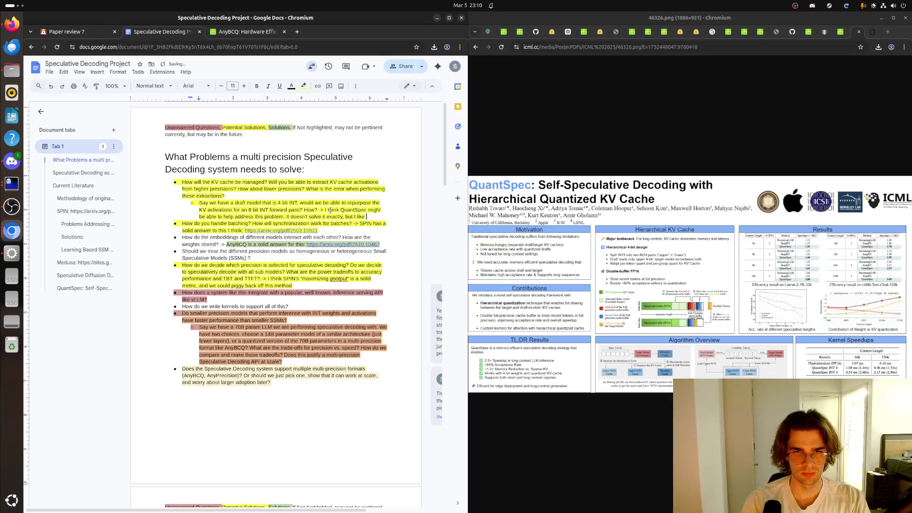
{"action": "type", "text": " some"}
{"action": "key", "text": "BackSpace"}
{"action": "key", "text": "BackSpace"}
{"action": "key", "text": "BackSpace"}
{"action": "key", "text": "BackSpace"}
{"action": "key", "text": "BackSpace"}
{"action": "type", "text": "a l"}
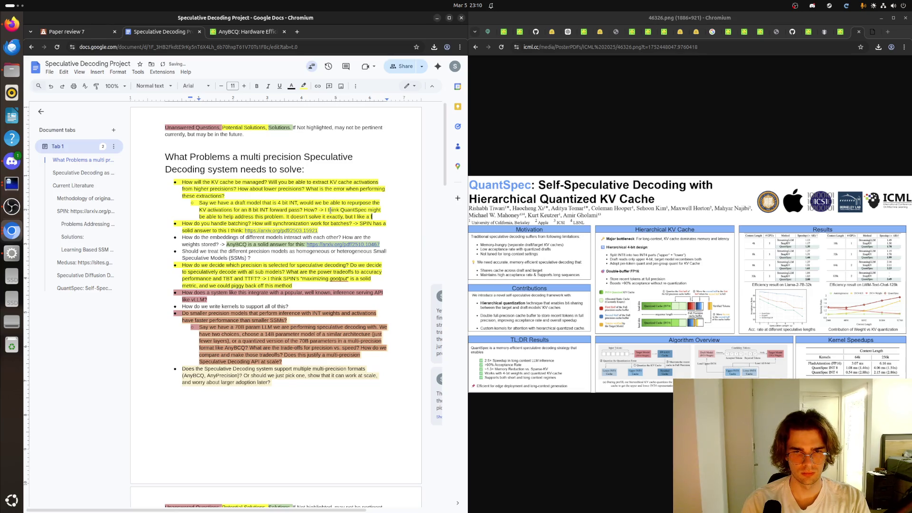
{"action": "type", "text": "ot of the ideas d"}
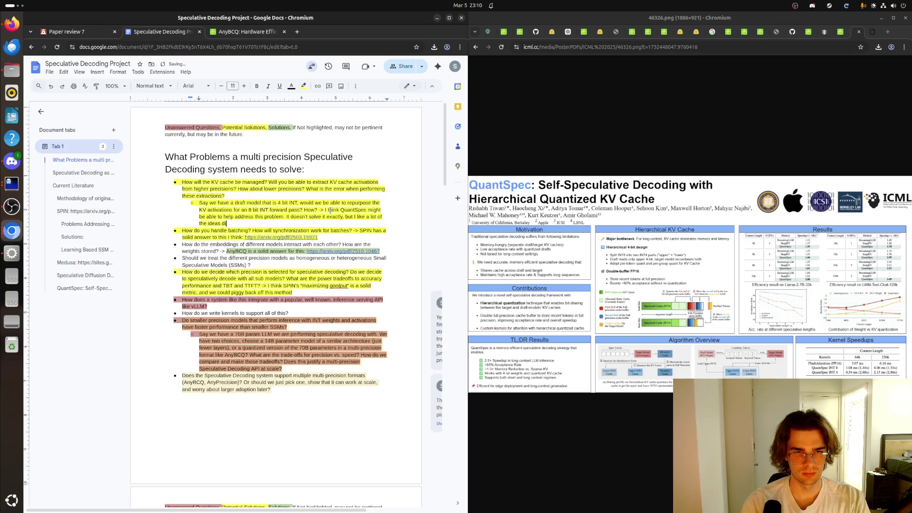
{"action": "type", "text": "isuc"}
{"action": "key", "text": "BackSpace"}
{"action": "key", "text": "BackSpace"}
{"action": "type", "text": "cussed "}
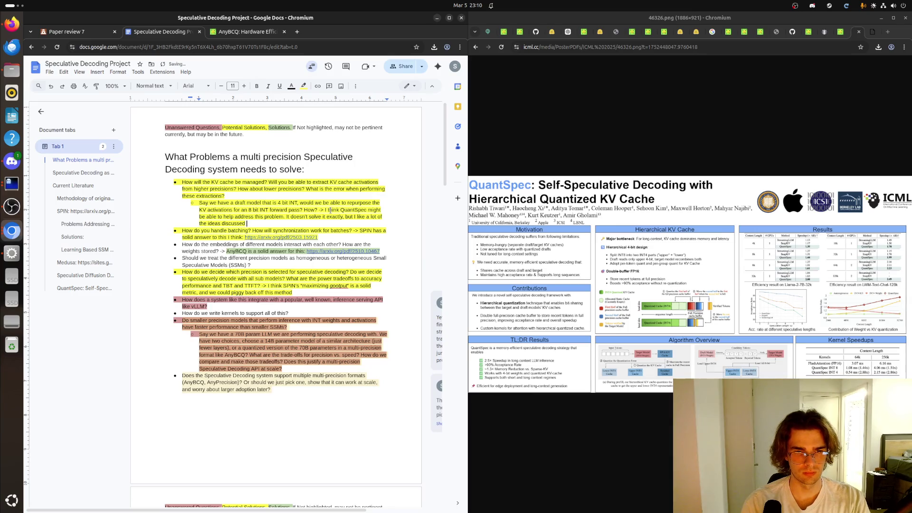
{"action": "type", "text": "in the pap"}
{"action": "type", "text": "er and they do d"}
{"action": "type", "text": "iscuss"}
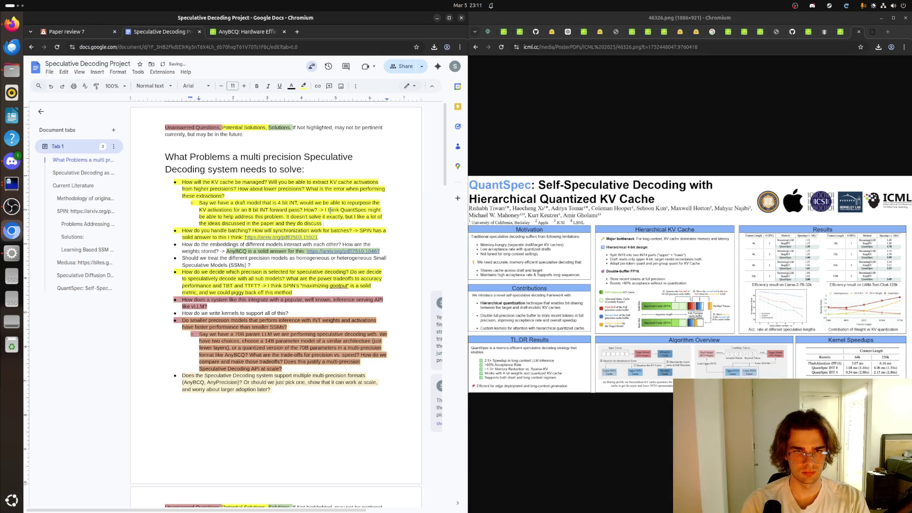
{"action": "type", "text": " KV cca"}
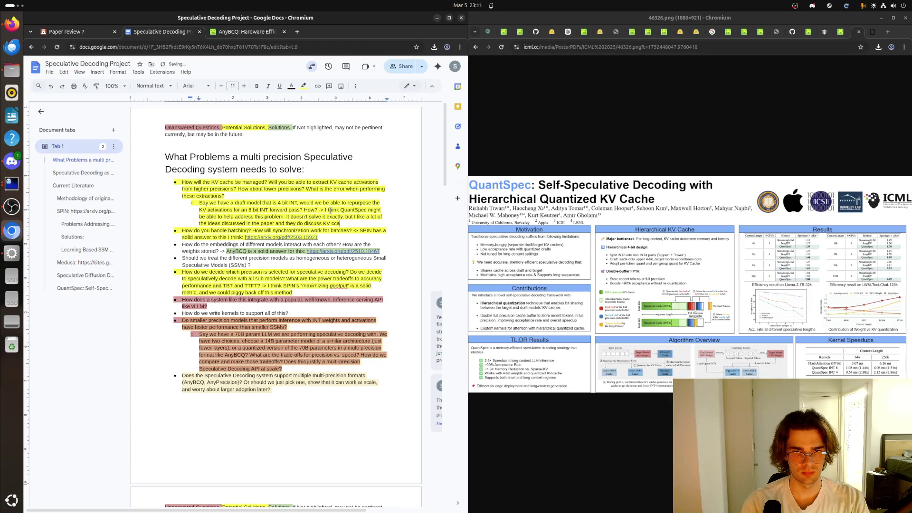
{"action": "key", "text": "BackSpace"}
{"action": "key", "text": "BackSpace"}
{"action": "type", "text": "ache sharing fo"}
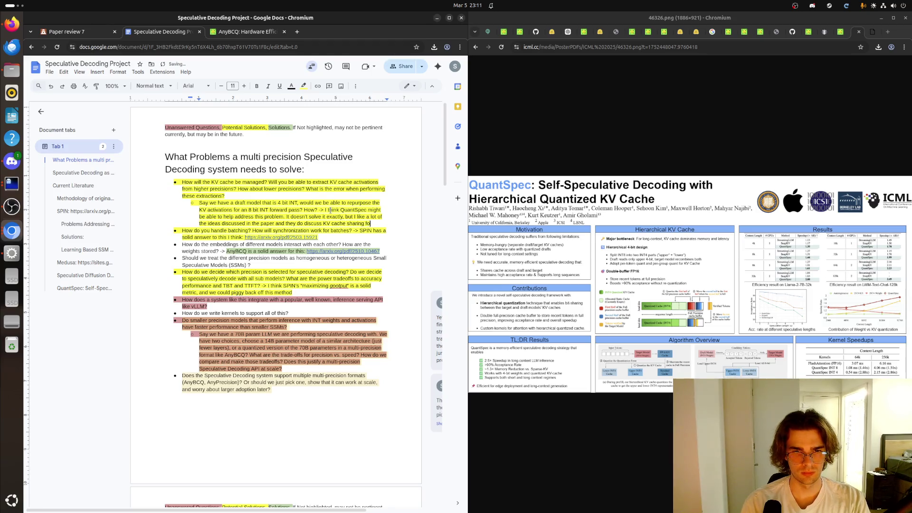
{"action": "type", "text": "r different"}
{"action": "type", "text": "prec"}
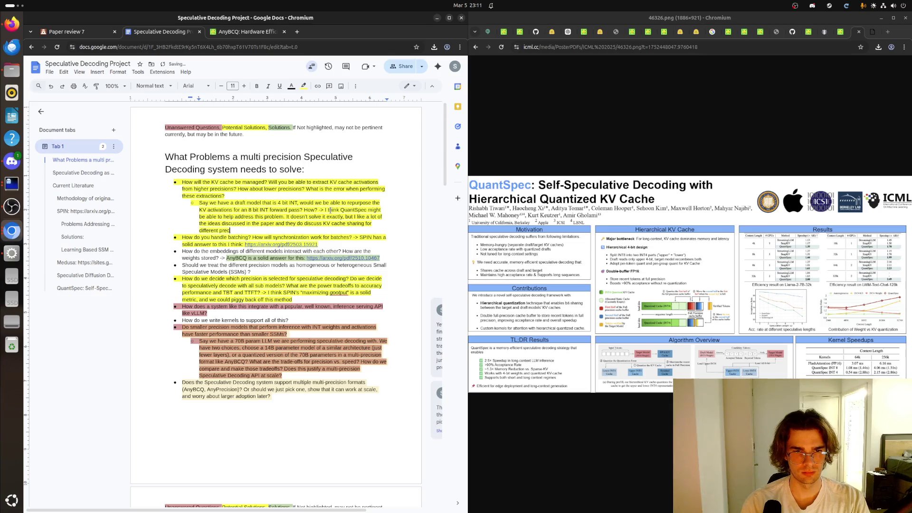
{"action": "type", "text": "isions."}
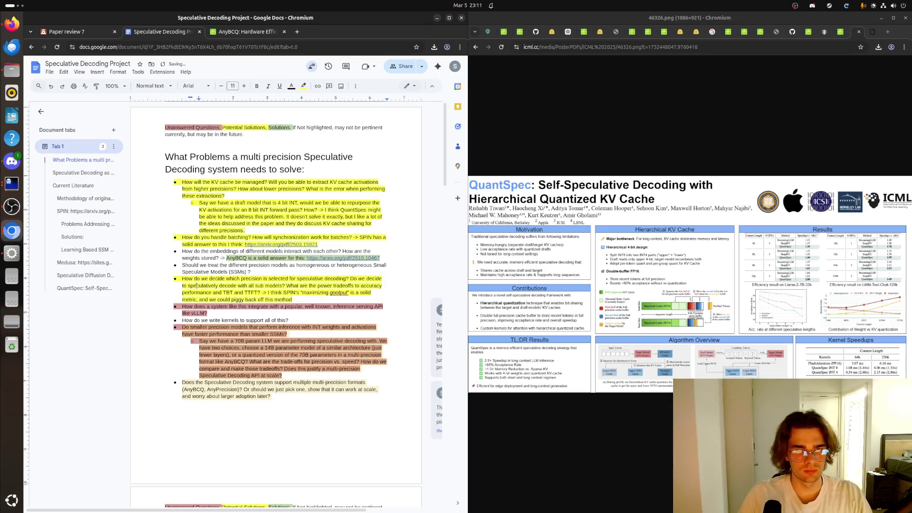
{"action": "scroll", "coordinate": [254, 243], "scroll_direction": "down", "scroll_amount": 2}
{"action": "scroll", "coordinate": [255, 243], "scroll_direction": "down", "scroll_amount": 2}
{"action": "scroll", "coordinate": [254, 244], "scroll_direction": "down", "scroll_amount": 2}
{"action": "scroll", "coordinate": [255, 243], "scroll_direction": "down", "scroll_amount": 2}
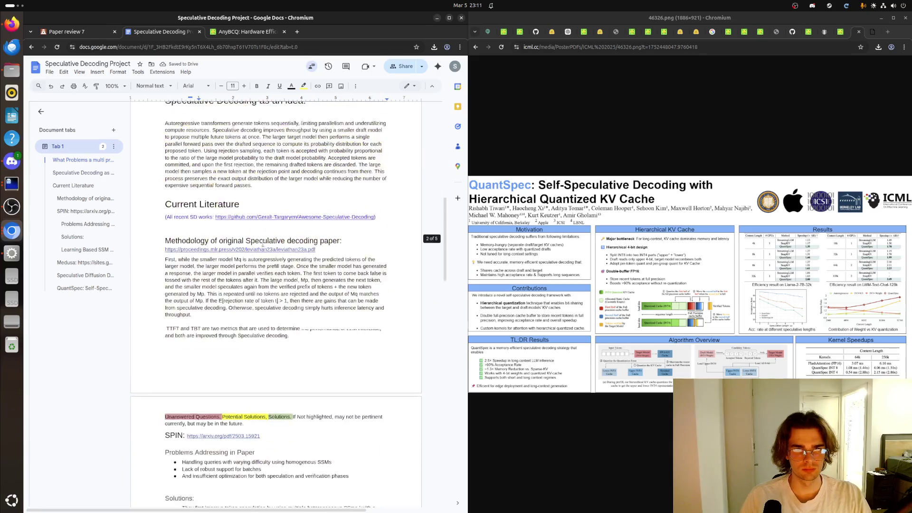
{"action": "scroll", "coordinate": [257, 244], "scroll_direction": "down", "scroll_amount": 3}
{"action": "scroll", "coordinate": [261, 244], "scroll_direction": "down", "scroll_amount": 1}
{"action": "scroll", "coordinate": [261, 244], "scroll_direction": "down", "scroll_amount": 2}
{"action": "scroll", "coordinate": [261, 244], "scroll_direction": "down", "scroll_amount": 5}
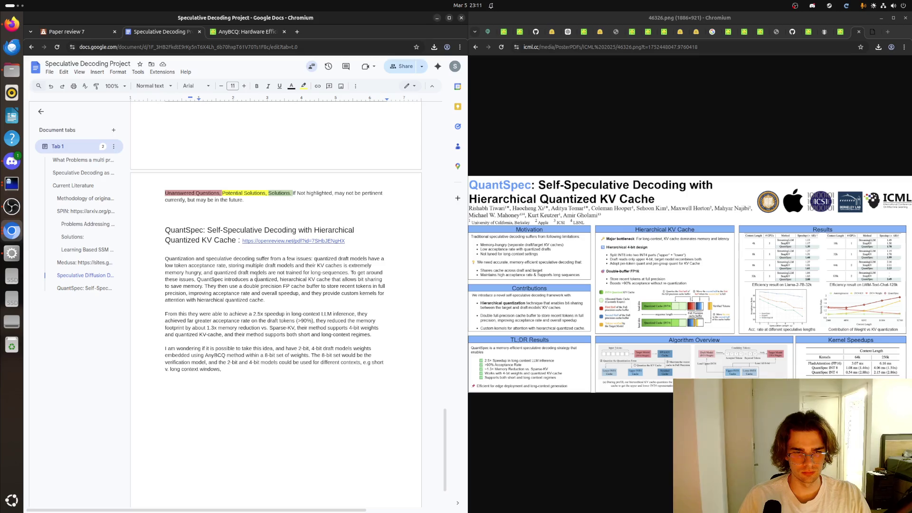
Step: Highlight the mixed-precision 2-bit/4-bit draft with 8-bit verifier paragraph in yellow
{"action": "left_click", "coordinate": [235, 369]}
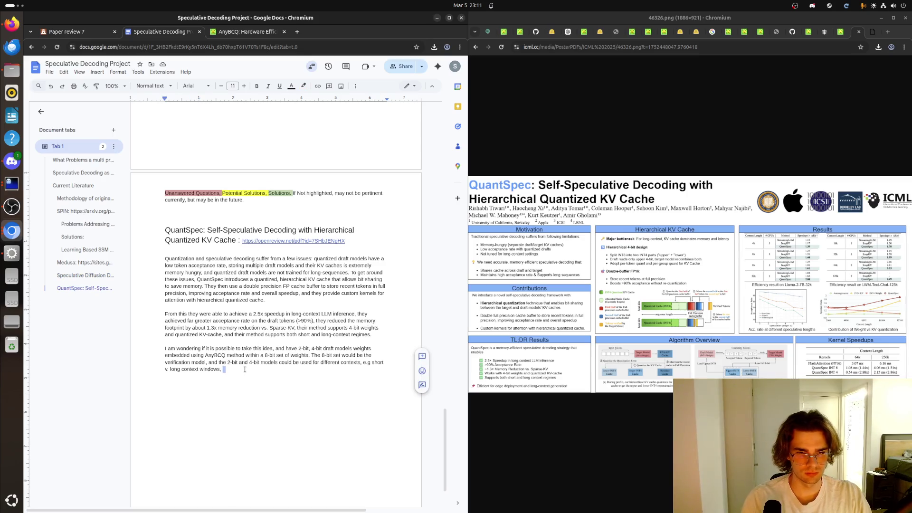
{"action": "key", "text": "BackSpace"}
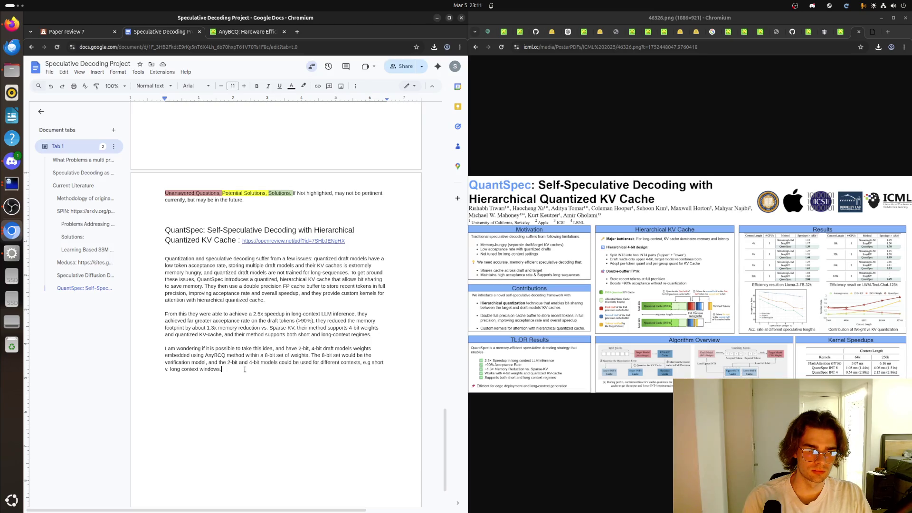
{"action": "left_click_drag", "start_coordinate": [245, 369], "coordinate": [152, 349]}
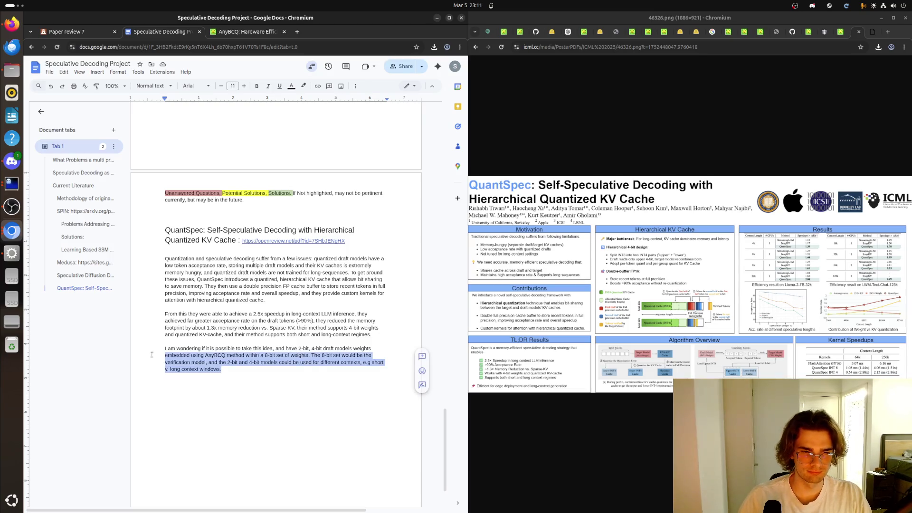
{"action": "left_click", "coordinate": [303, 86]}
{"action": "left_click", "coordinate": [330, 121]}
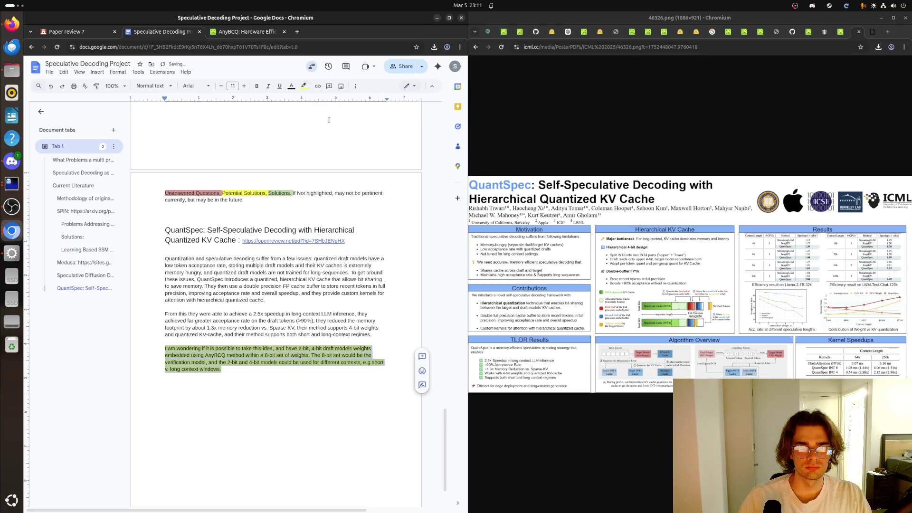
{"action": "left_click", "coordinate": [279, 373]}
Step: Reselect the paragraph and undo its yellow highlight
{"action": "key", "text": "BackSpace"}
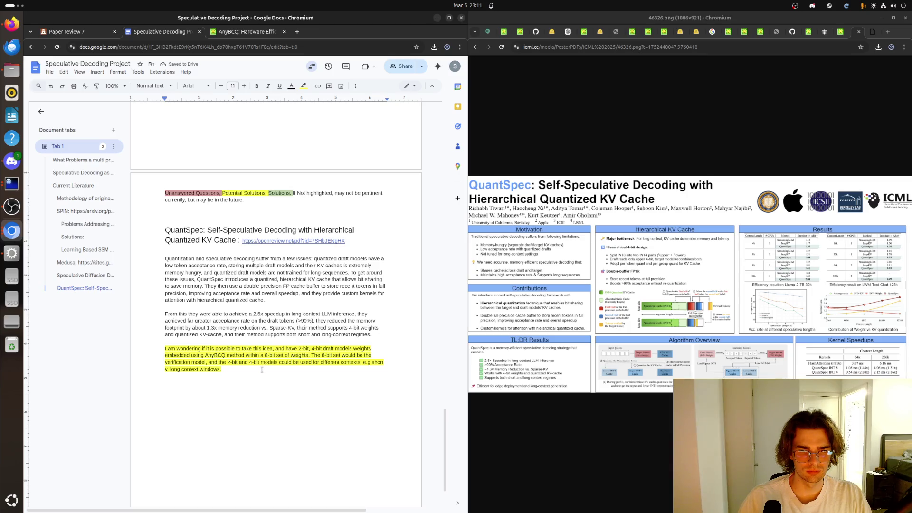
{"action": "left_click_drag", "start_coordinate": [265, 367], "coordinate": [140, 348]}
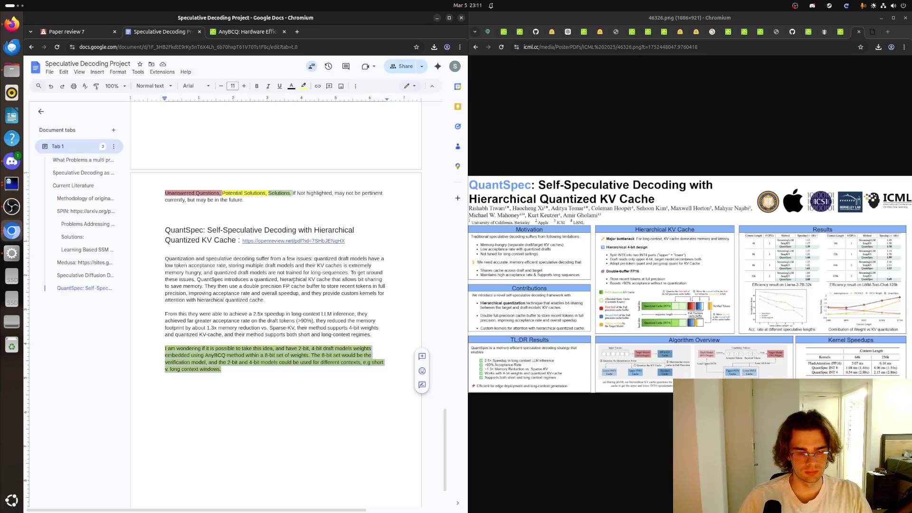
{"action": "key", "text": "ctrl+z"}
Step: Insert a new line above the idea paragraph and start writing 'How QuantSpec' there
{"action": "key", "text": "Right"}
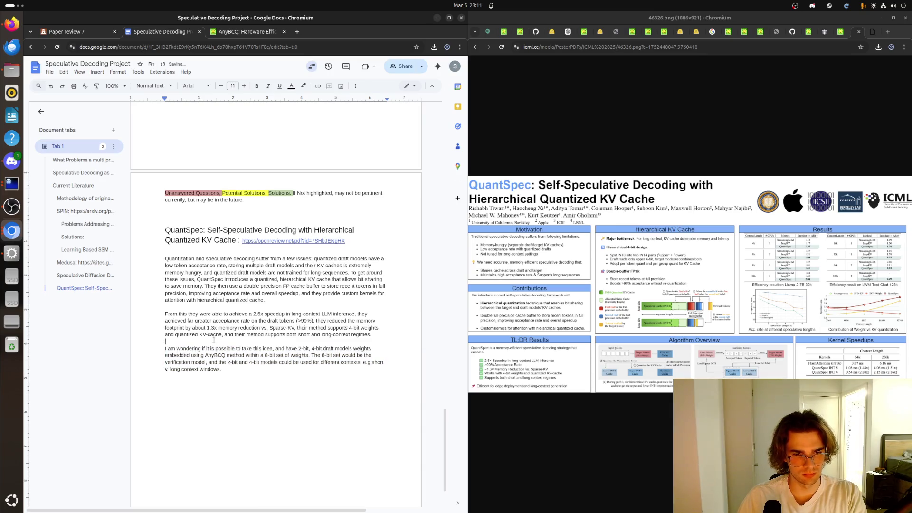
{"action": "key", "text": "ctrl+Up"}
{"action": "key", "text": "Return"}
{"action": "key", "text": "Up"}
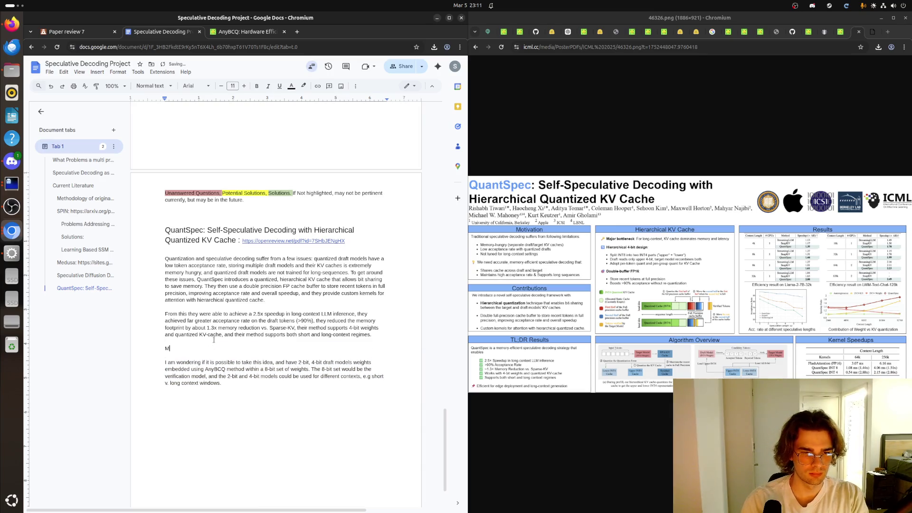
{"action": "type", "text": "Methodol"}
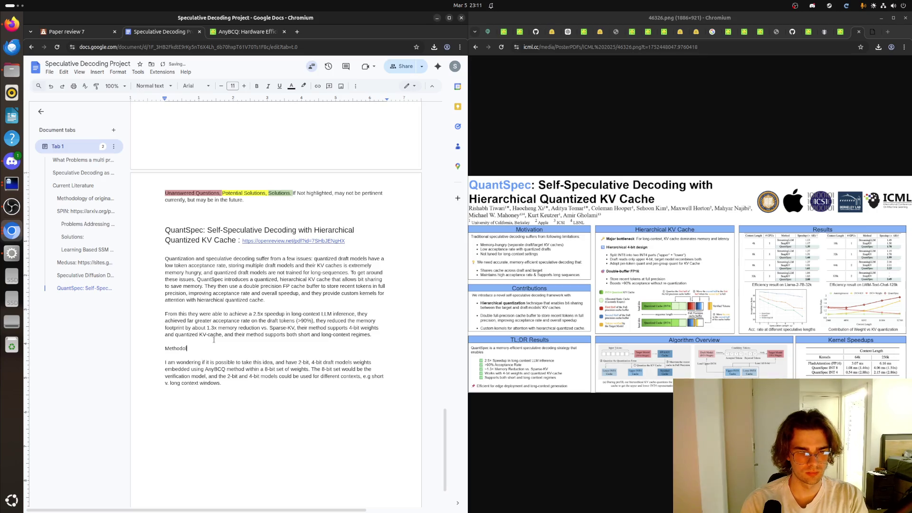
{"action": "key", "text": "BackSpace"}
{"action": "key", "text": "BackSpace"}
{"action": "key", "text": "BackSpace"}
{"action": "key", "text": "BackSpace"}
{"action": "key", "text": "BackSpace"}
{"action": "key", "text": "BackSpace"}
{"action": "key", "text": "BackSpace"}
{"action": "key", "text": "BackSpace"}
{"action": "type", "text": "How "}
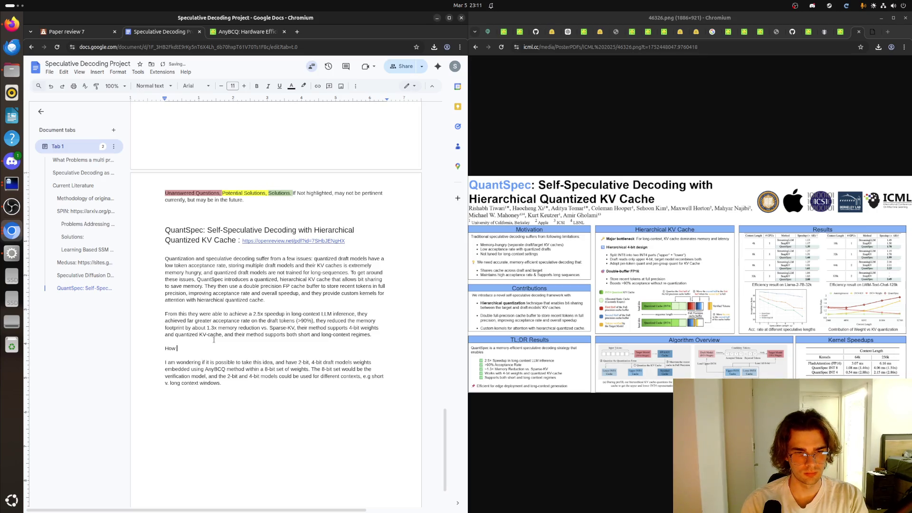
{"action": "type", "text": "QuantSpec"}
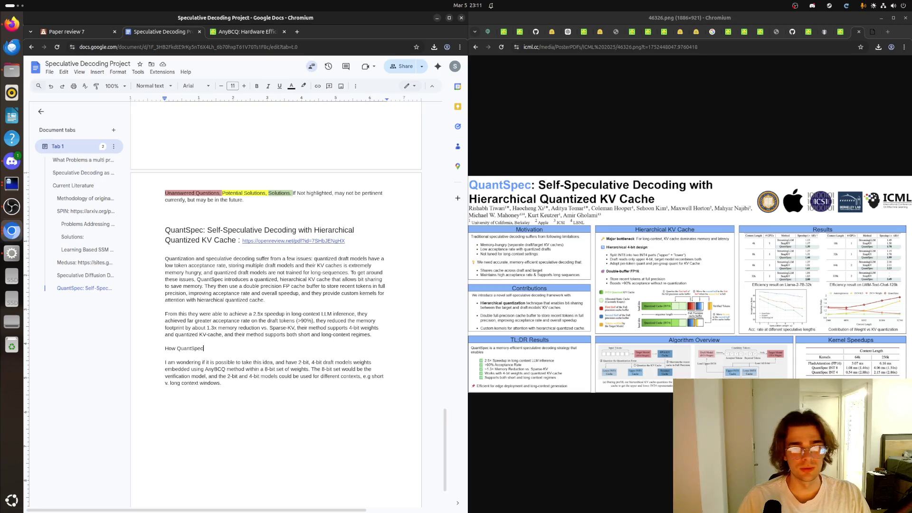
Step: Close the poster image so the QuantSpec paper PDF shows in Chromium
{"action": "left_click", "coordinate": [859, 32]}
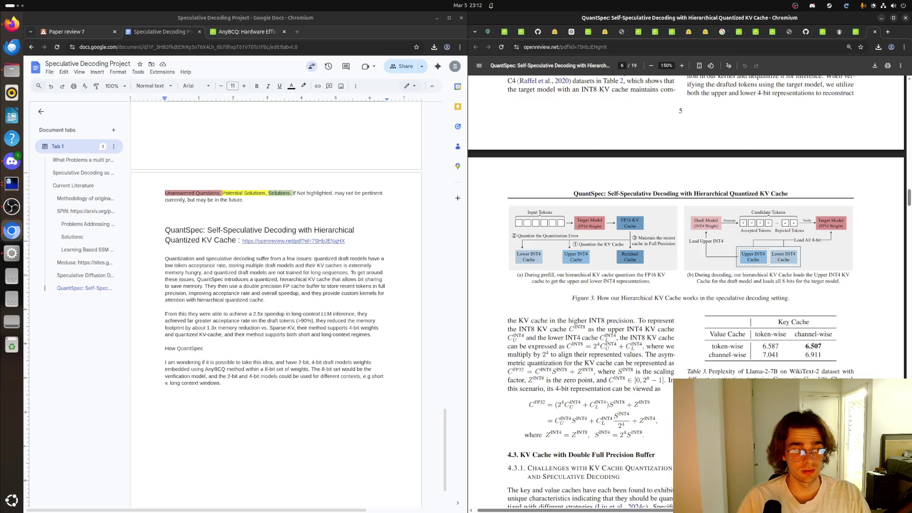
{"action": "scroll", "coordinate": [607, 335], "scroll_direction": "up", "scroll_amount": 10}
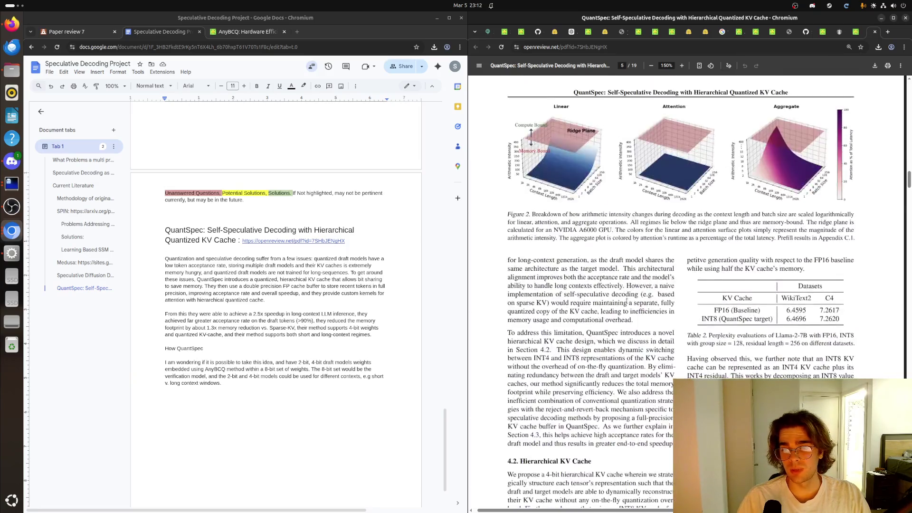
{"action": "scroll", "coordinate": [628, 302], "scroll_direction": "up", "scroll_amount": 10}
{"action": "scroll", "coordinate": [628, 302], "scroll_direction": "up", "scroll_amount": 10}
{"action": "scroll", "coordinate": [626, 306], "scroll_direction": "up", "scroll_amount": 10}
{"action": "scroll", "coordinate": [623, 311], "scroll_direction": "up", "scroll_amount": 10}
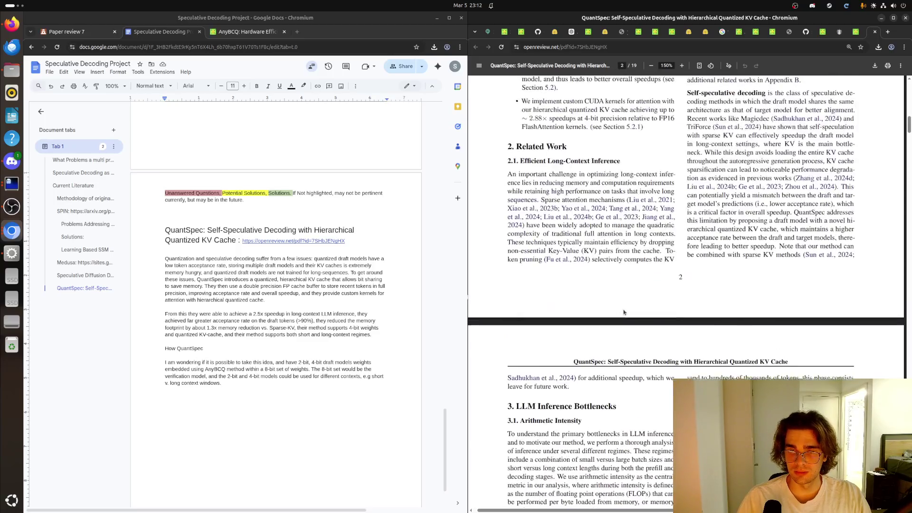
{"action": "scroll", "coordinate": [624, 311], "scroll_direction": "up", "scroll_amount": 10}
{"action": "scroll", "coordinate": [623, 309], "scroll_direction": "up", "scroll_amount": 10}
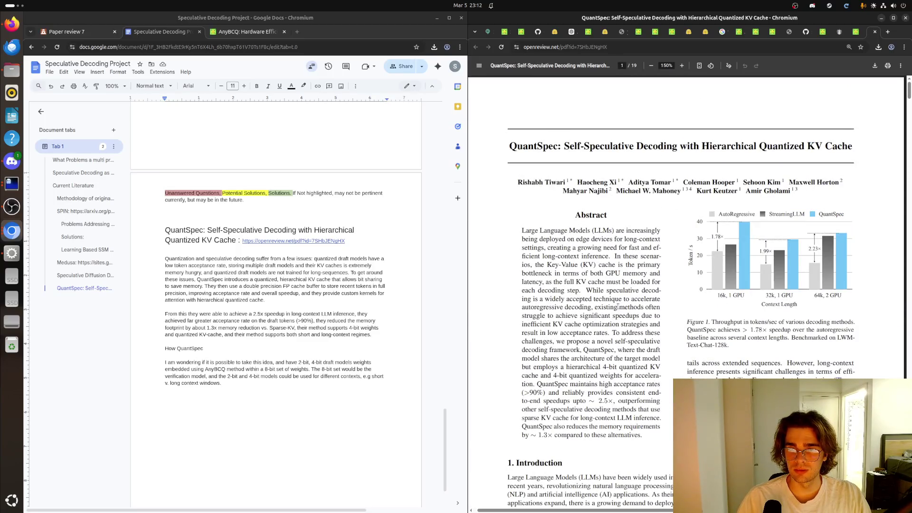
{"action": "scroll", "coordinate": [617, 305], "scroll_direction": "down", "scroll_amount": 3}
{"action": "scroll", "coordinate": [613, 308], "scroll_direction": "down", "scroll_amount": 10}
{"action": "scroll", "coordinate": [609, 310], "scroll_direction": "down", "scroll_amount": 10}
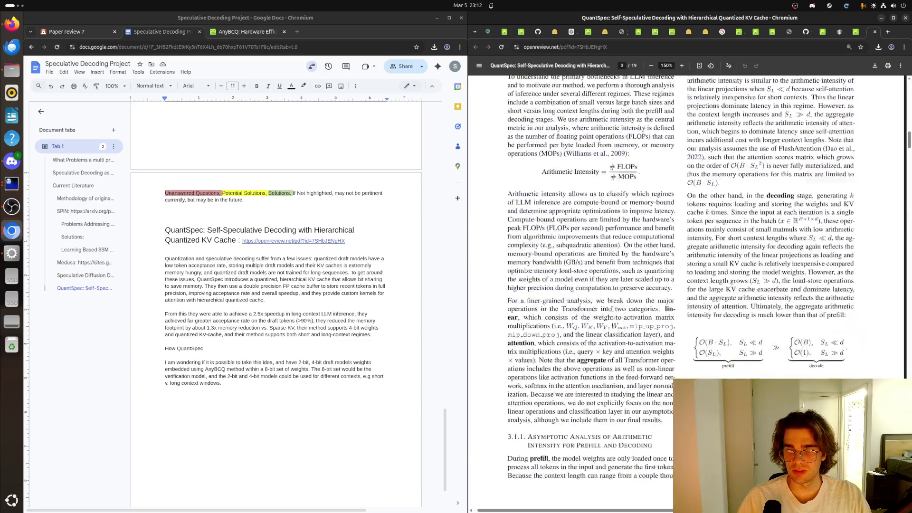
{"action": "scroll", "coordinate": [607, 312], "scroll_direction": "down", "scroll_amount": 10}
{"action": "scroll", "coordinate": [301, 291], "scroll_direction": "up", "scroll_amount": 5}
{"action": "scroll", "coordinate": [301, 290], "scroll_direction": "up", "scroll_amount": 5}
{"action": "scroll", "coordinate": [301, 291], "scroll_direction": "up", "scroll_amount": 5}
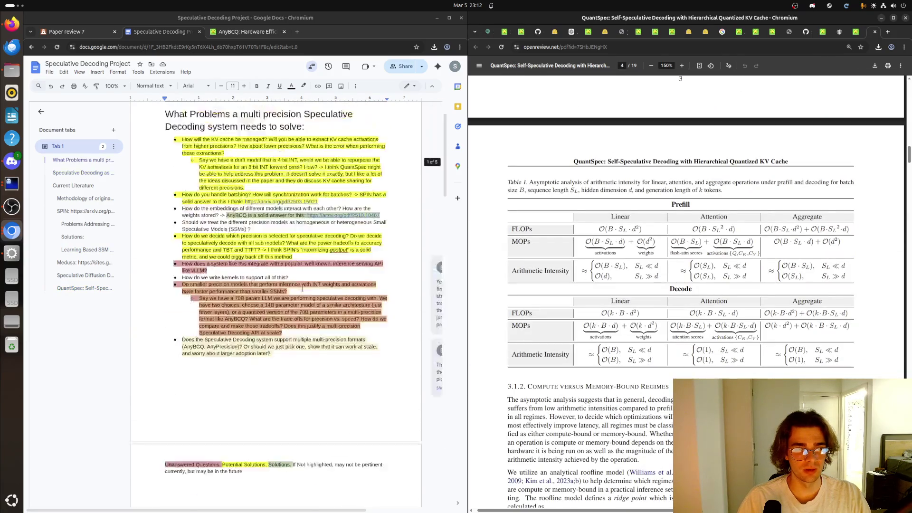